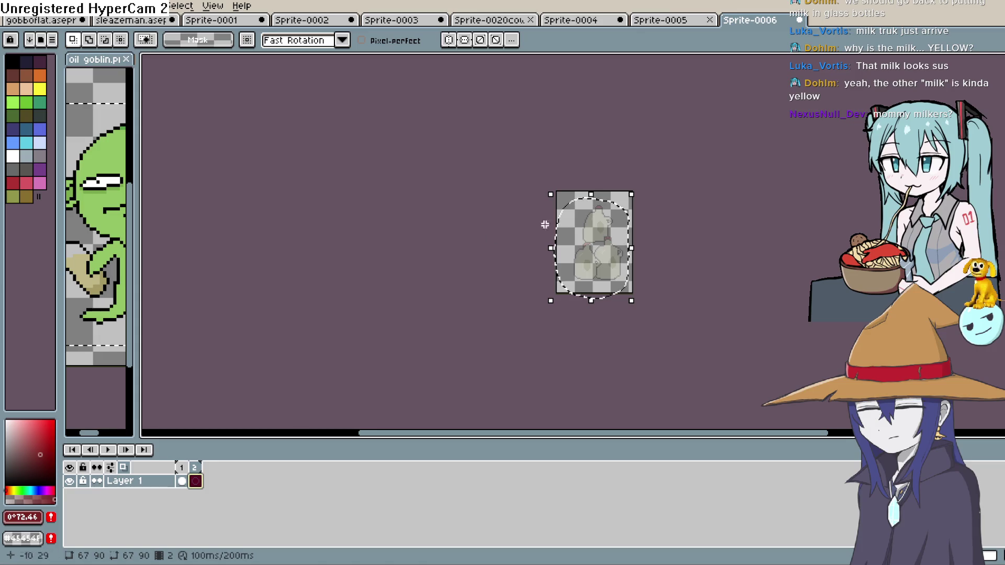
# - Replace the empty frame 2 with a copy of the three-jug frame, then deselect
pyautogui.scroll(3, 614, 251)
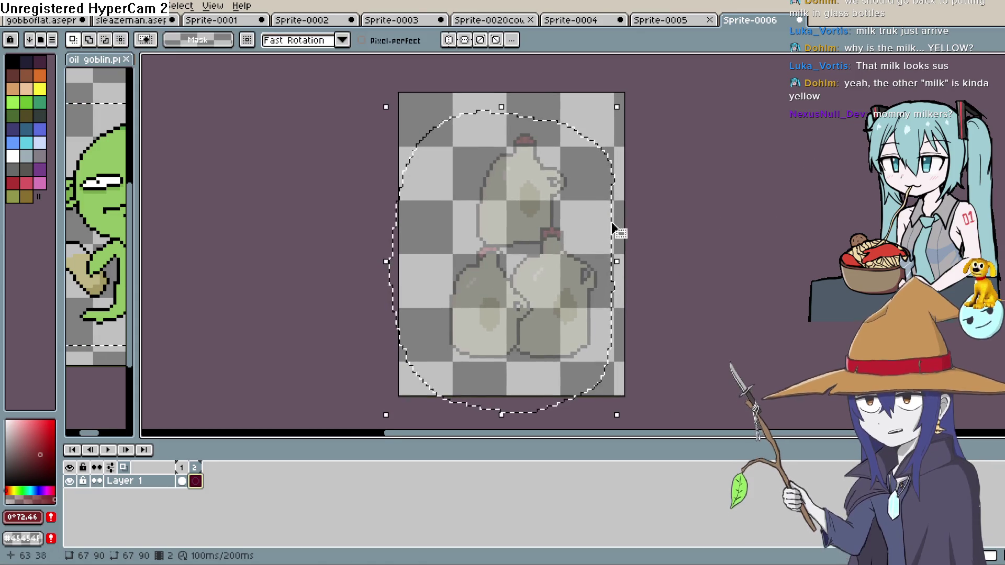
pyautogui.hotkey('alt', 'c')
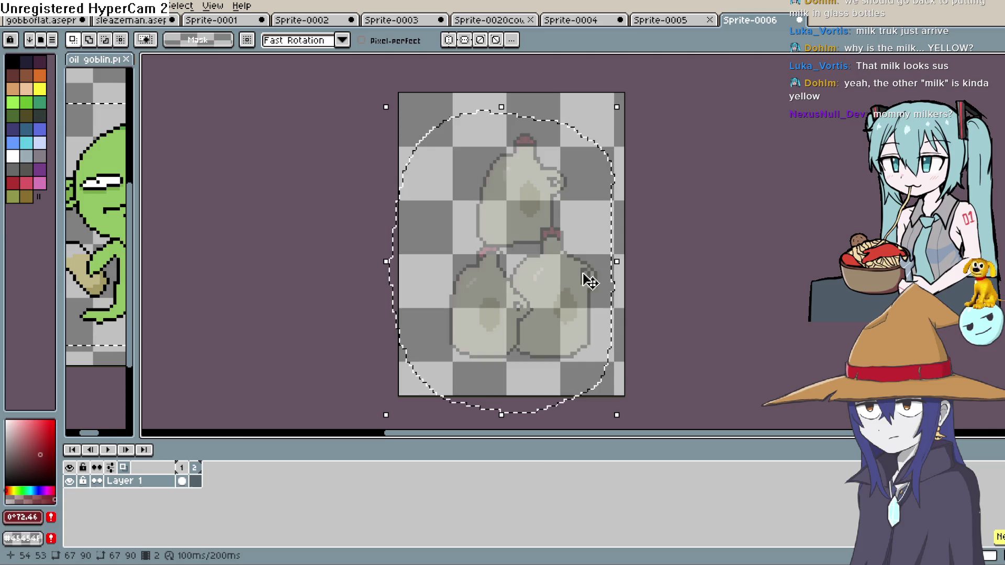
pyautogui.hotkey('alt', 'n')
pyautogui.hotkey('ctrl', 'd')
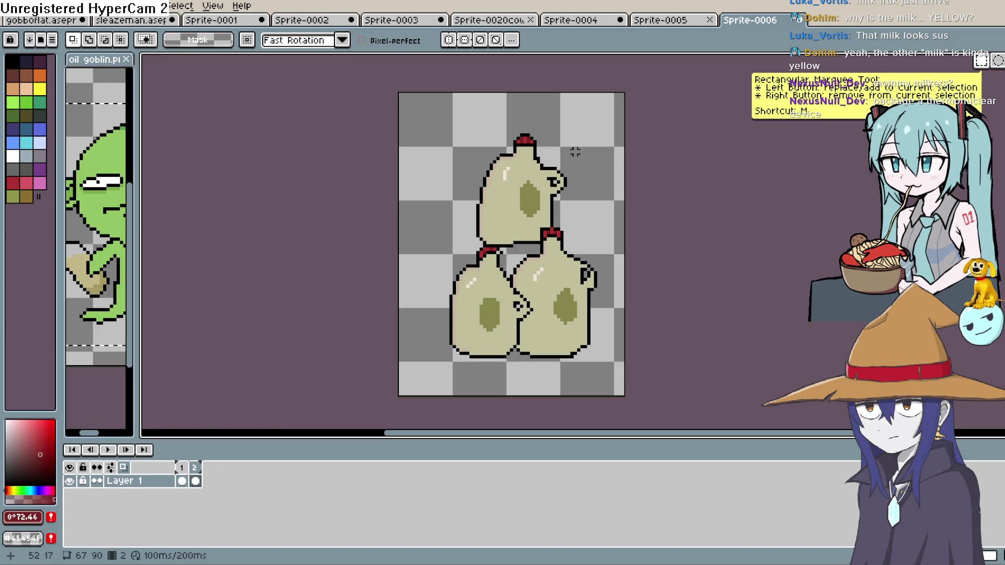
# - Tilt the top jug about 16° and shift it up and right
pyautogui.moveTo(577, 151); pyautogui.dragTo(569, 217)
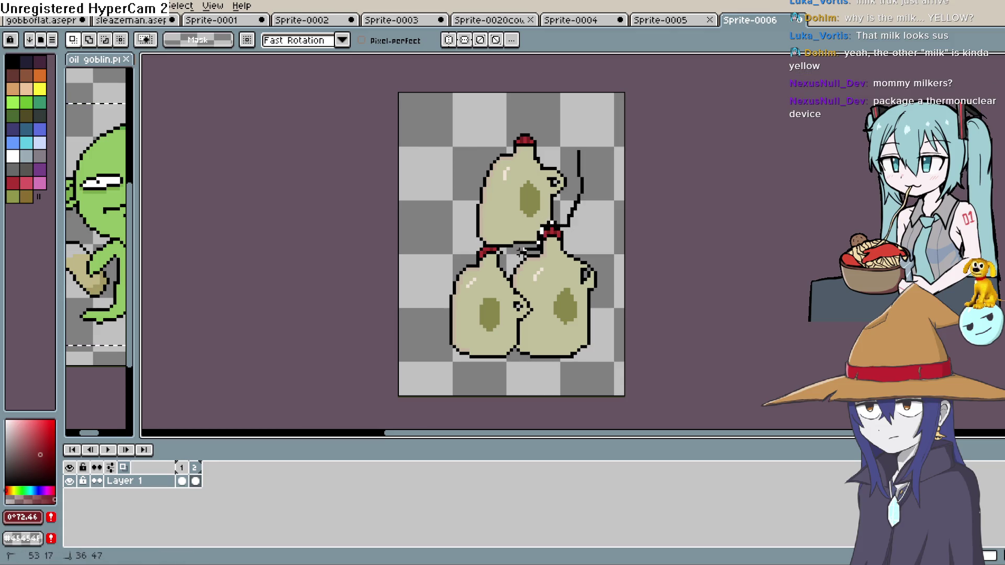
pyautogui.moveTo(501, 121); pyautogui.dragTo(576, 152)
pyautogui.moveTo(529, 197); pyautogui.dragTo(554, 168)
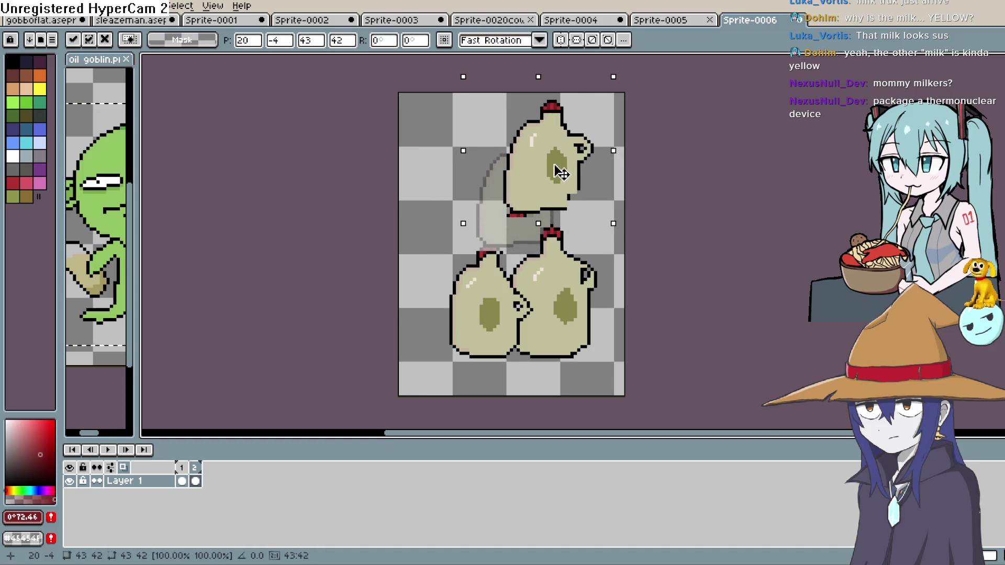
pyautogui.moveTo(606, 86)
pyautogui.mouseDown()
pyautogui.moveTo(617, 79)
pyautogui.moveTo(645, 112)
pyautogui.mouseUp()
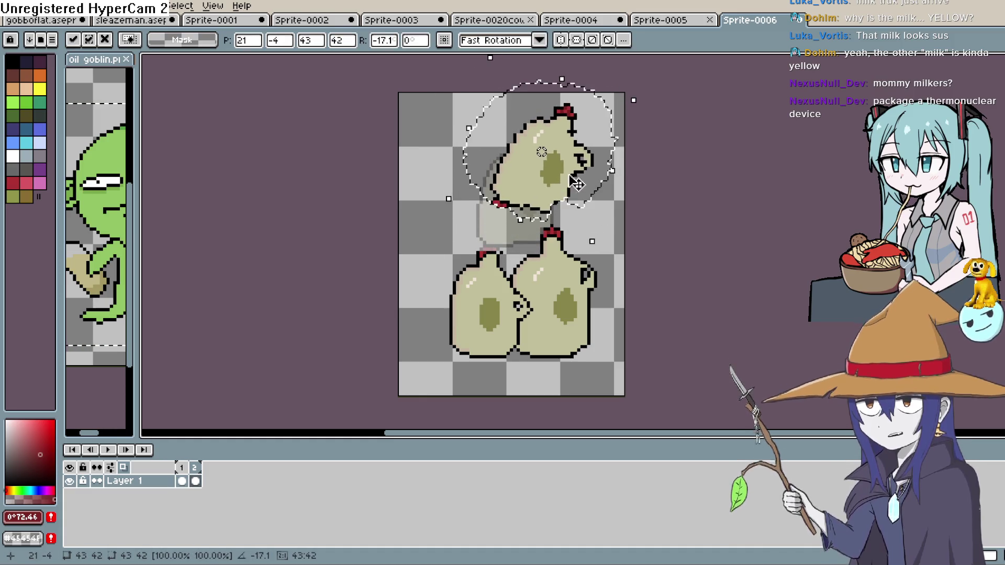
pyautogui.press('b')
# - Tilt the lower-right jug about 16° and move it right and up
pyautogui.moveTo(584, 225); pyautogui.dragTo(556, 213)
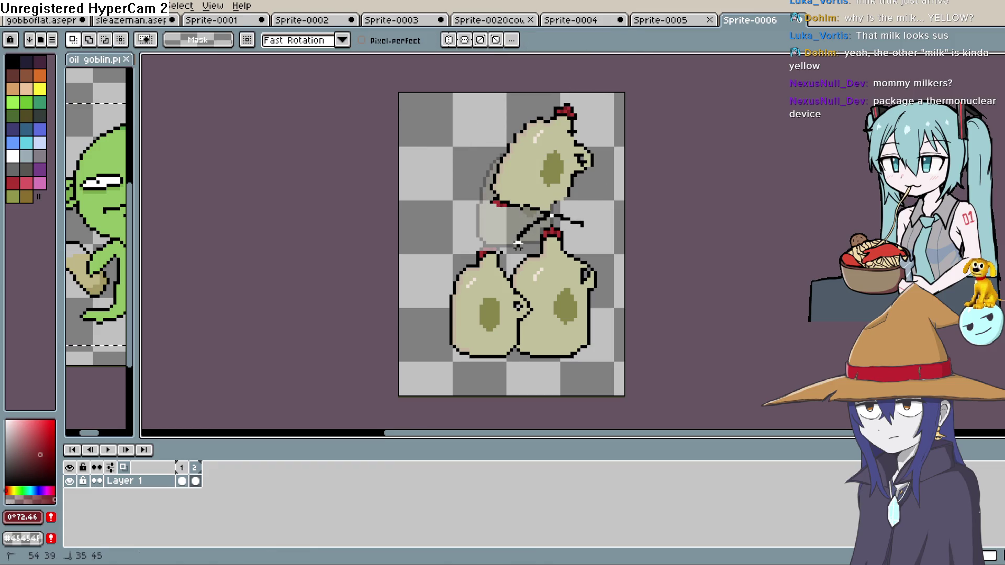
pyautogui.moveTo(517, 243)
pyautogui.mouseDown()
pyautogui.moveTo(524, 372)
pyautogui.moveTo(620, 277)
pyautogui.moveTo(515, 251)
pyautogui.mouseUp()
pyautogui.press('q')
pyautogui.moveTo(635, 201); pyautogui.dragTo(654, 240)
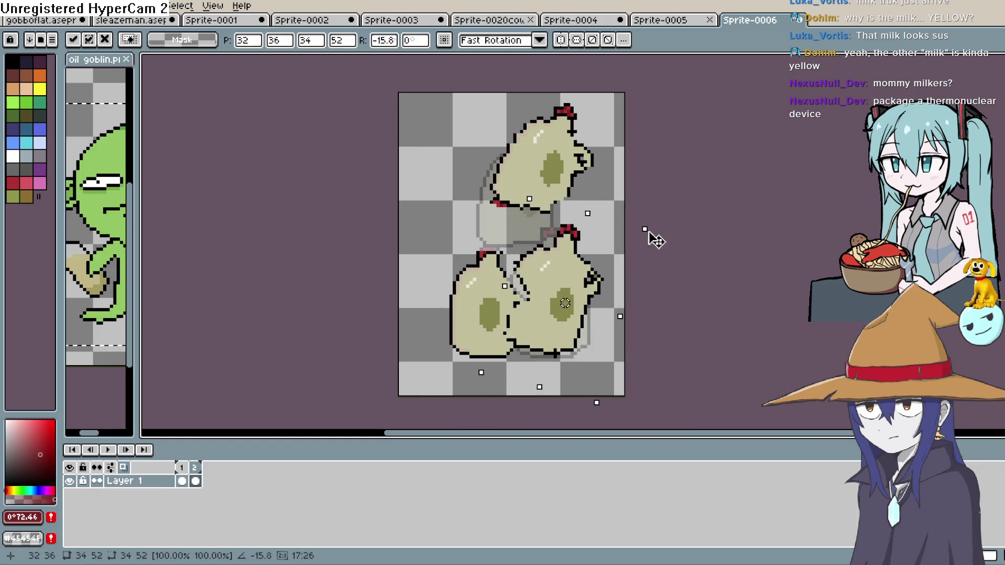
pyautogui.moveTo(575, 331); pyautogui.dragTo(599, 321)
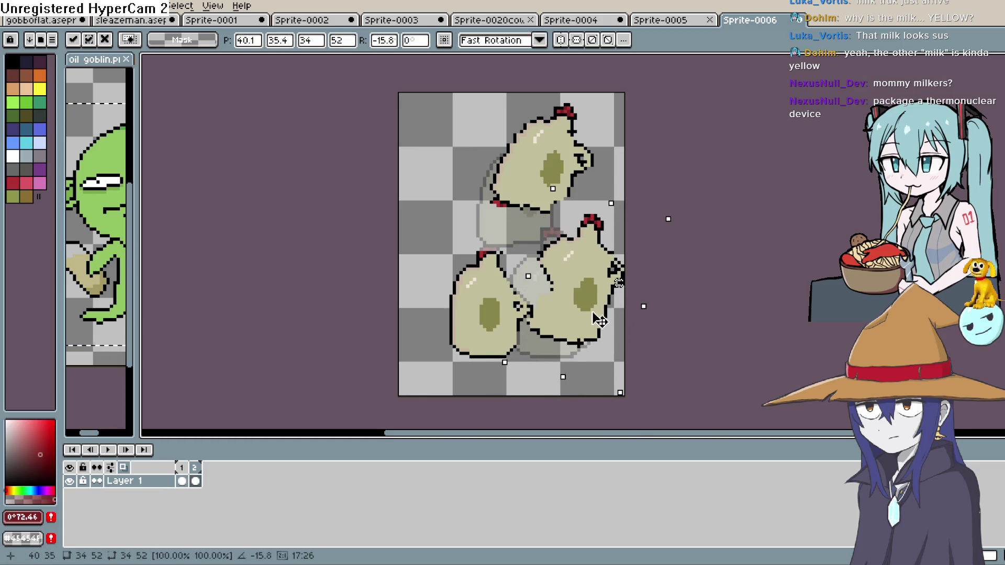
pyautogui.click(515, 369)
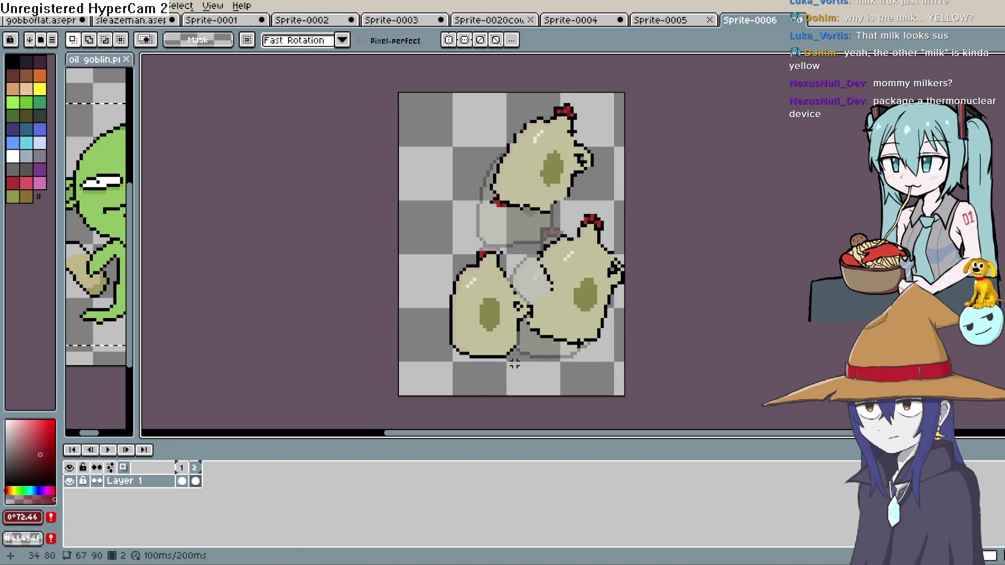
# - Rotate the lower-left jug about 27°, nudge it right and down, and clear the selection
pyautogui.moveTo(424, 269); pyautogui.dragTo(516, 359)
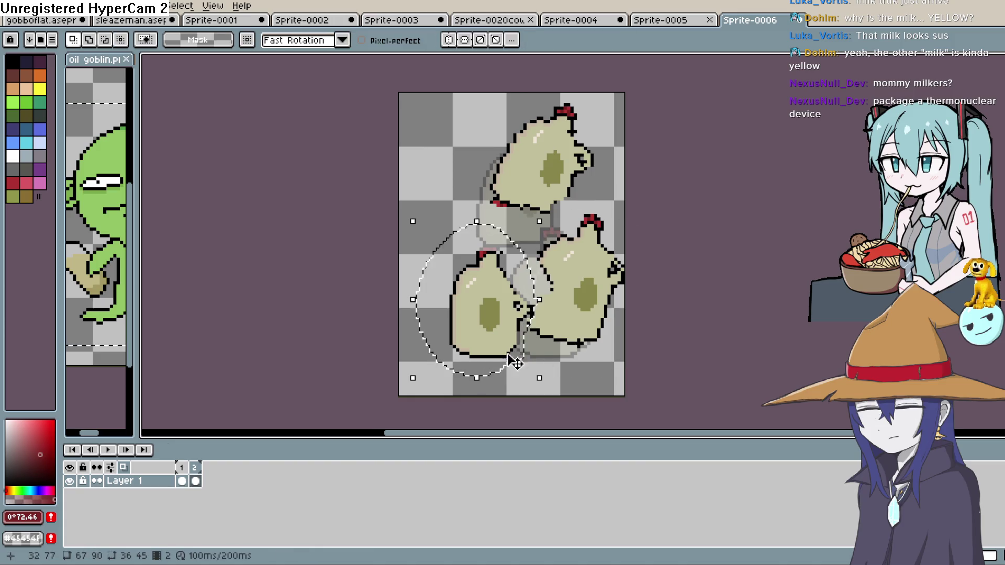
pyautogui.moveTo(529, 236); pyautogui.dragTo(527, 216)
pyautogui.click(507, 211)
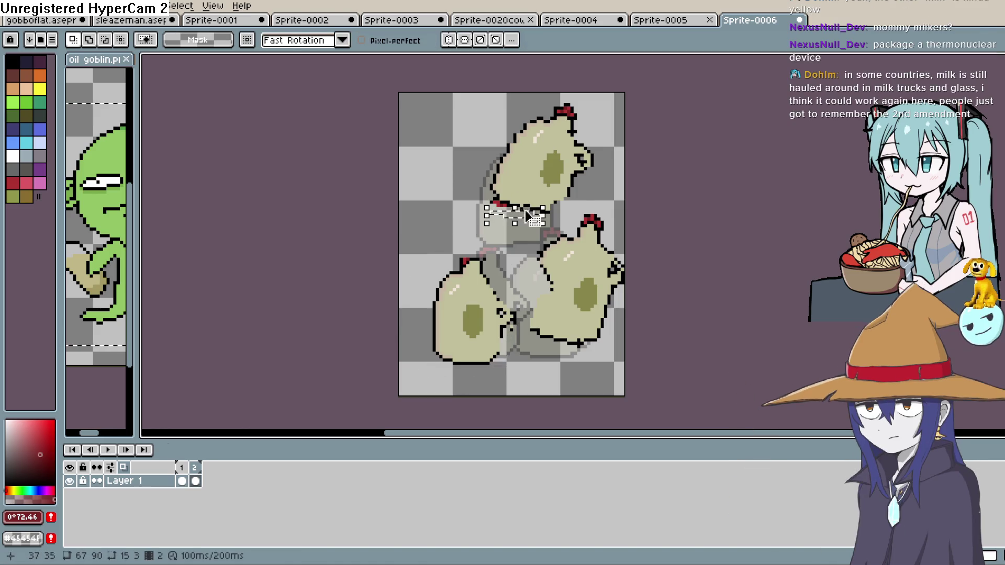
pyautogui.click(504, 259)
pyautogui.moveTo(421, 298); pyautogui.dragTo(487, 380)
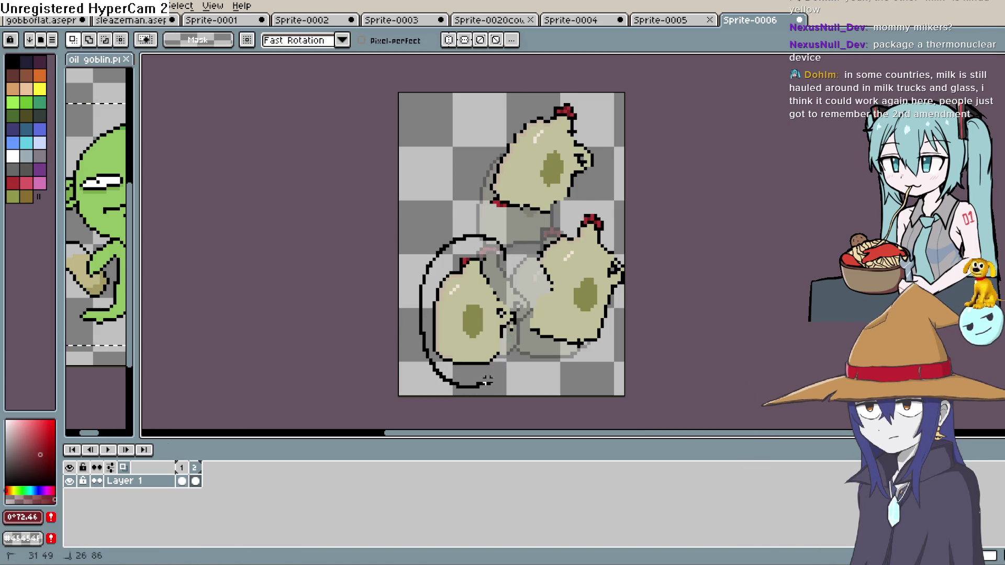
pyautogui.moveTo(522, 313); pyautogui.dragTo(521, 312)
pyautogui.moveTo(415, 228); pyautogui.dragTo(385, 266)
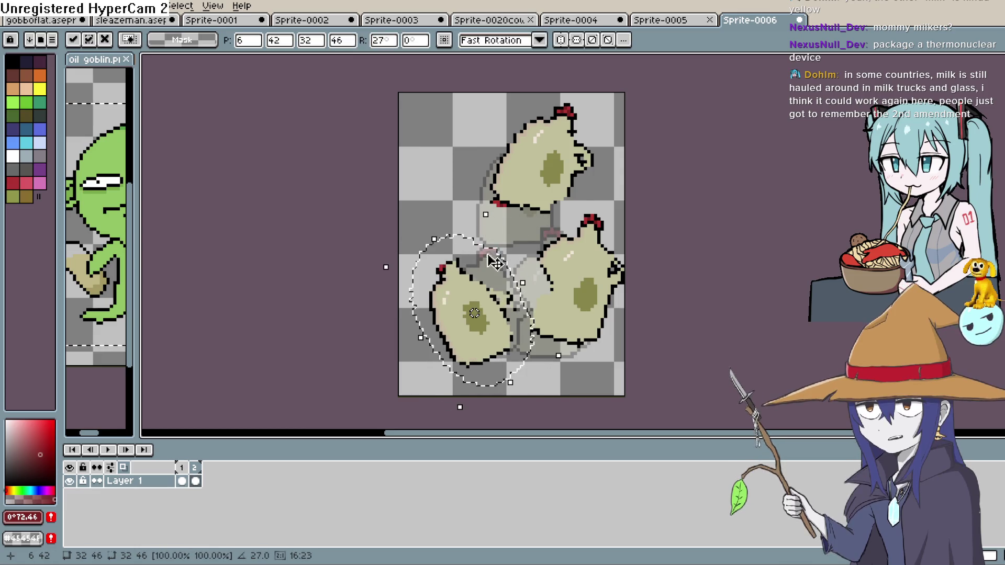
pyautogui.moveTo(474, 309); pyautogui.dragTo(481, 313)
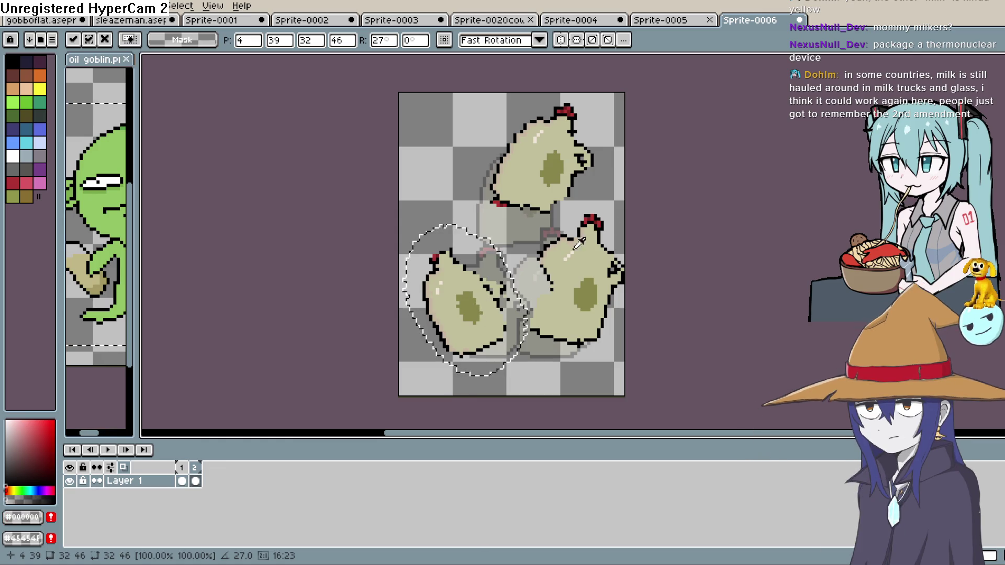
pyautogui.press('b')
pyautogui.press('m')
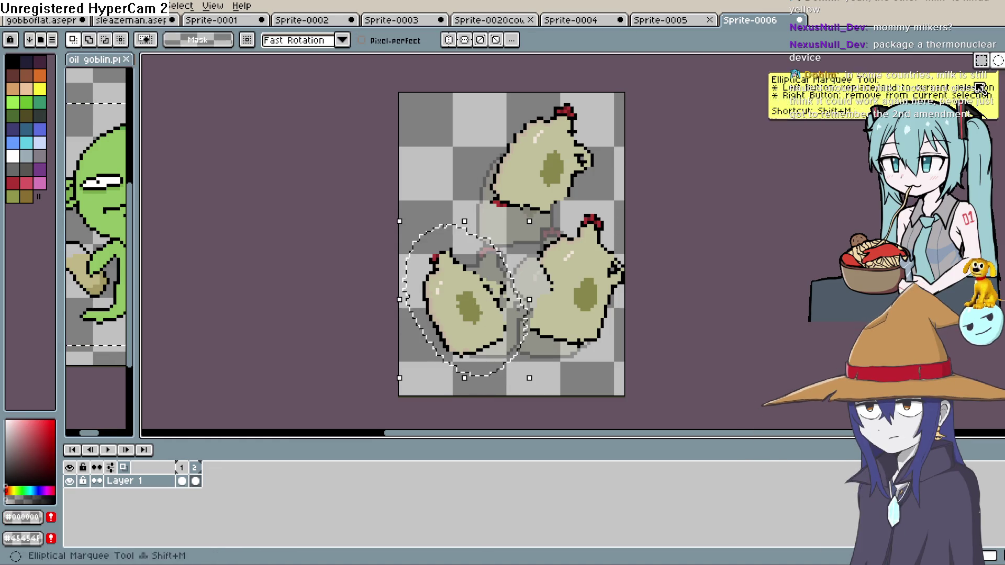
pyautogui.hotkey('ctrl', 'd')
pyautogui.click(982, 114)
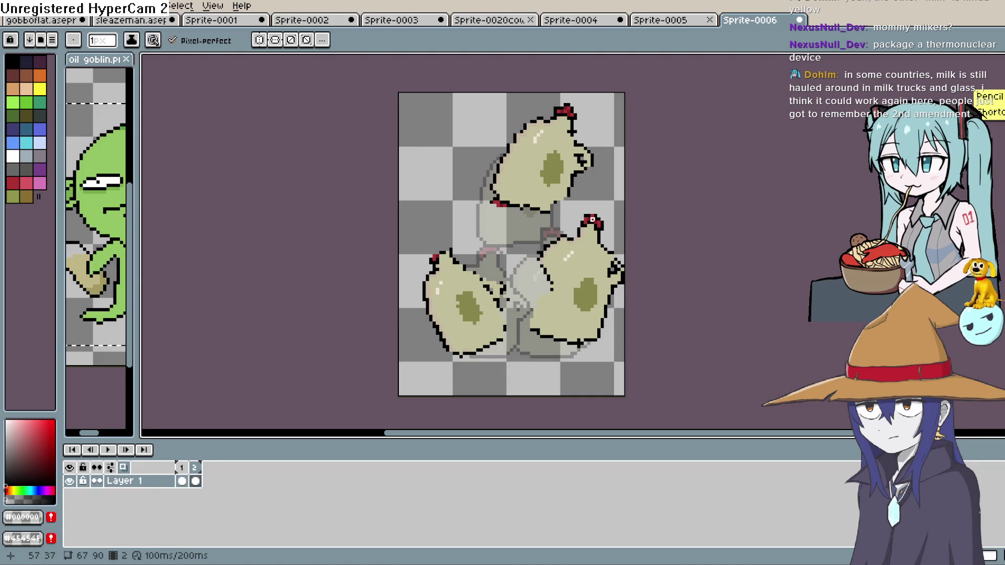
# - Erase the red caps and leftover red pixels from the jugs
pyautogui.hotkey('shift', 'b')
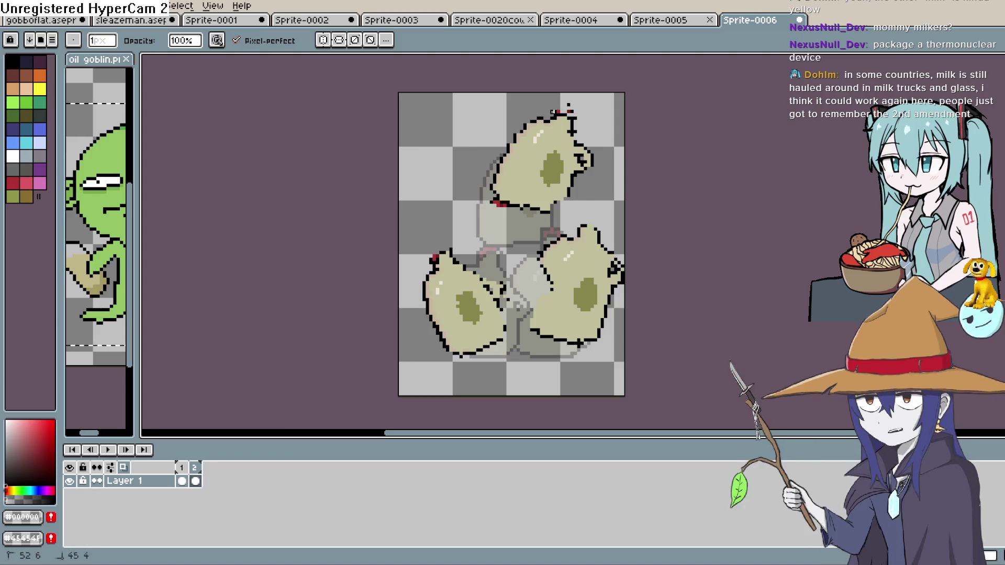
pyautogui.moveTo(564, 111); pyautogui.dragTo(569, 106)
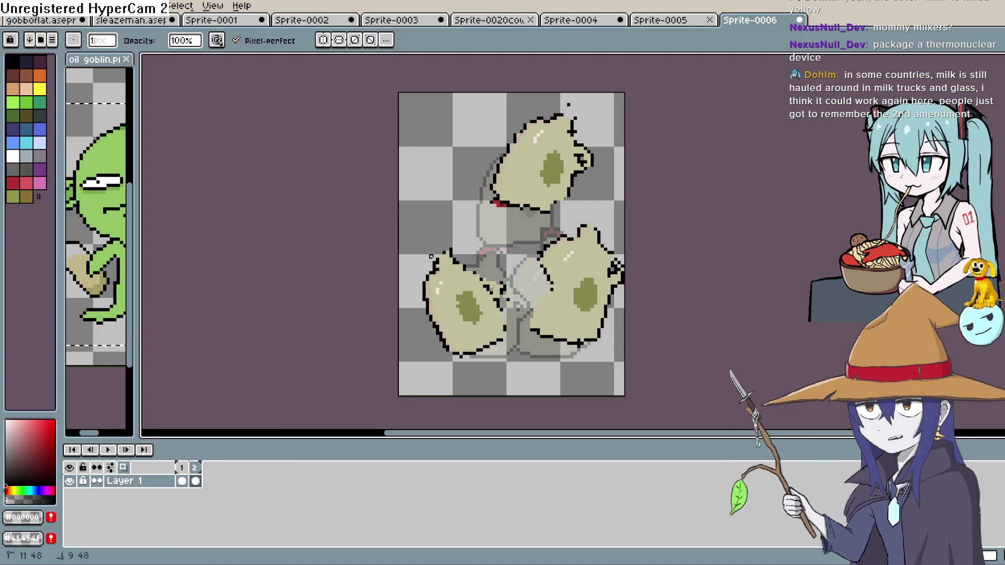
pyautogui.moveTo(494, 208); pyautogui.dragTo(500, 205)
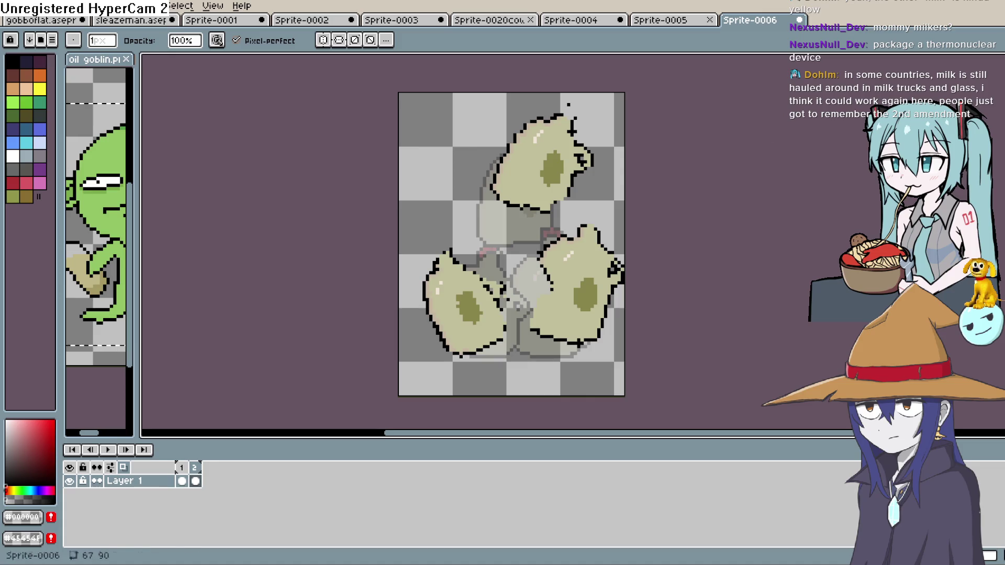
# - Draw light-beige milk splashes spurting from the right and top jugs' openings
pyautogui.press('i')
pyautogui.click(595, 264)
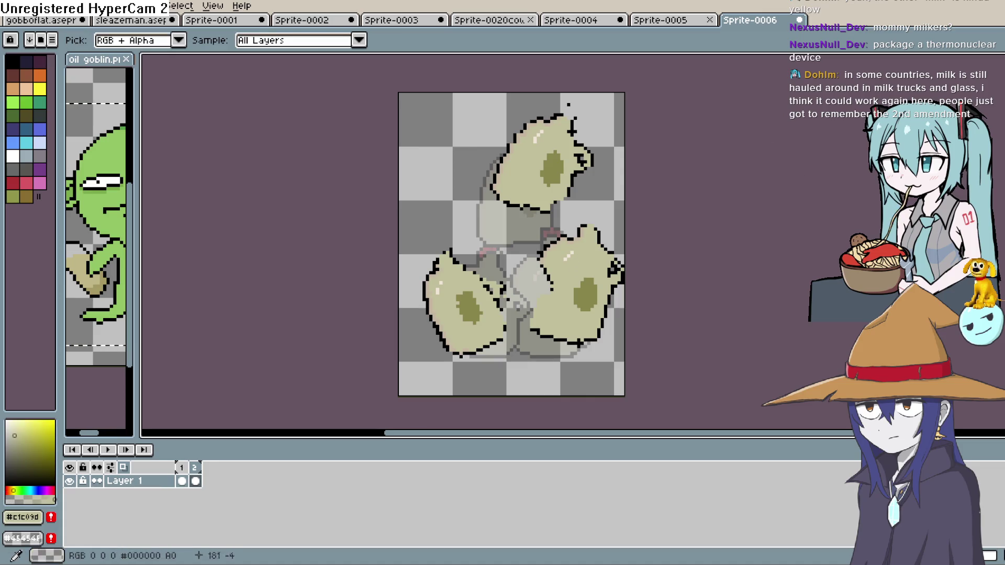
pyautogui.press('b')
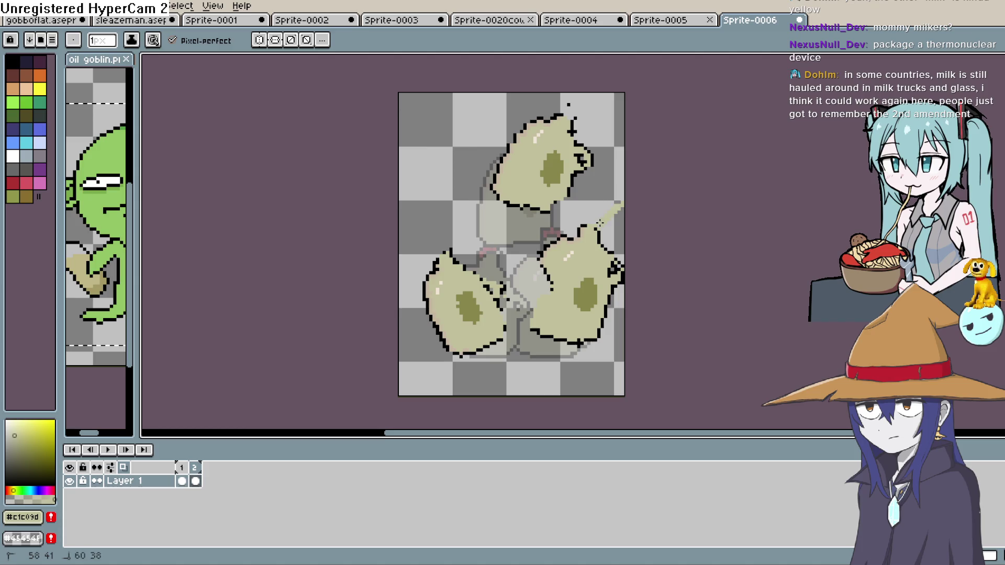
pyautogui.moveTo(606, 186); pyautogui.dragTo(584, 222)
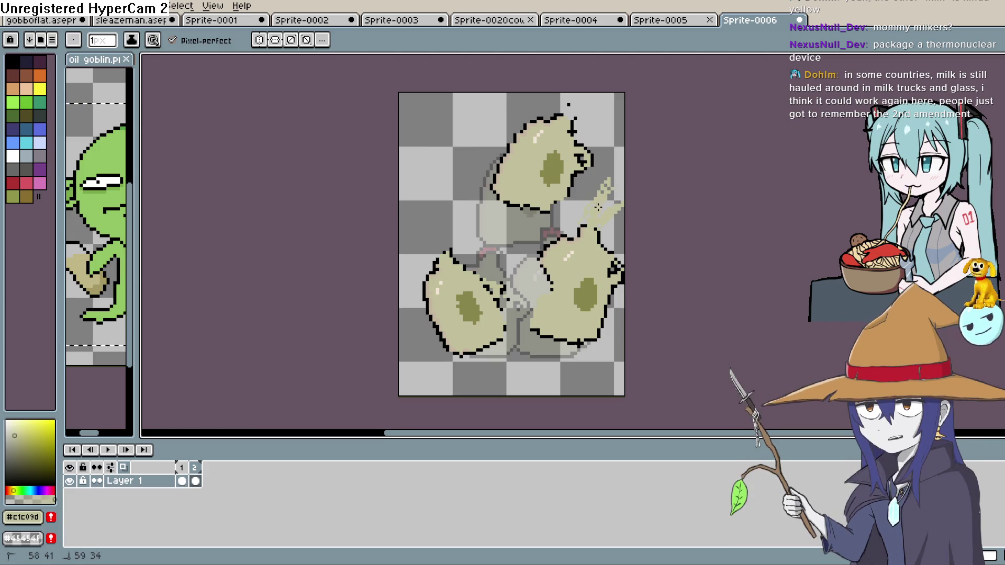
pyautogui.hotkey('ctrl', 'z')
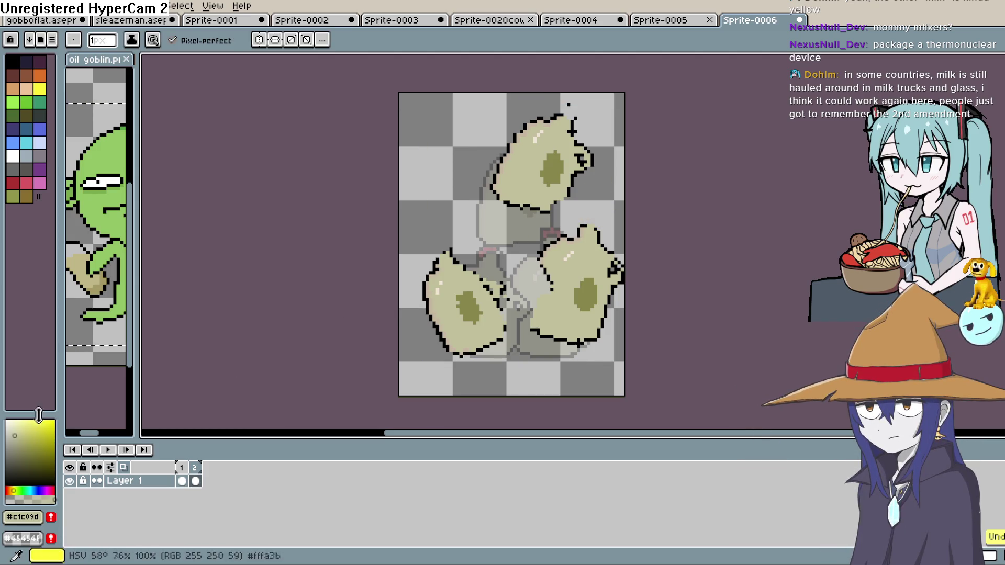
pyautogui.click(14, 429)
pyautogui.moveTo(618, 204); pyautogui.dragTo(599, 227)
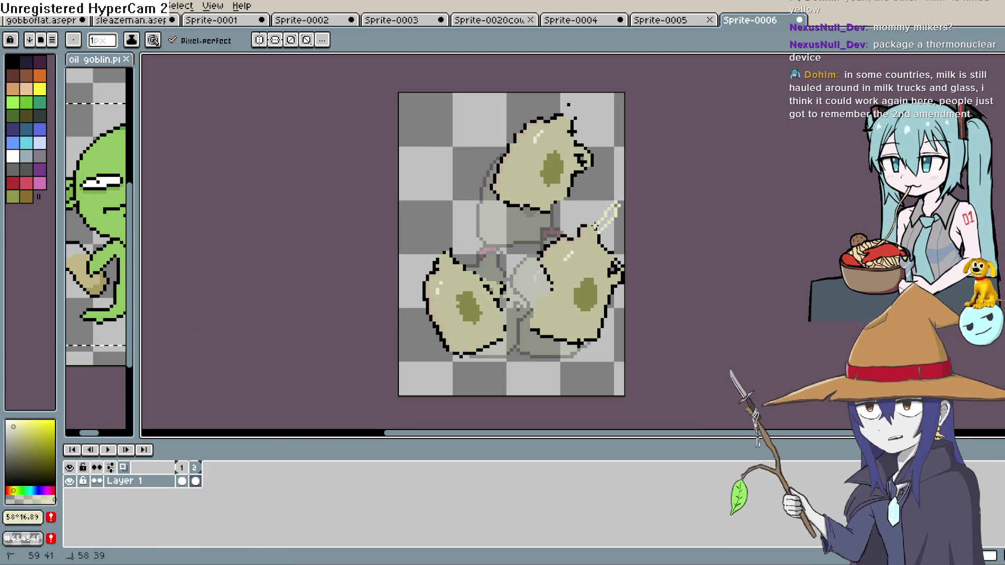
pyautogui.moveTo(611, 166); pyautogui.dragTo(590, 222)
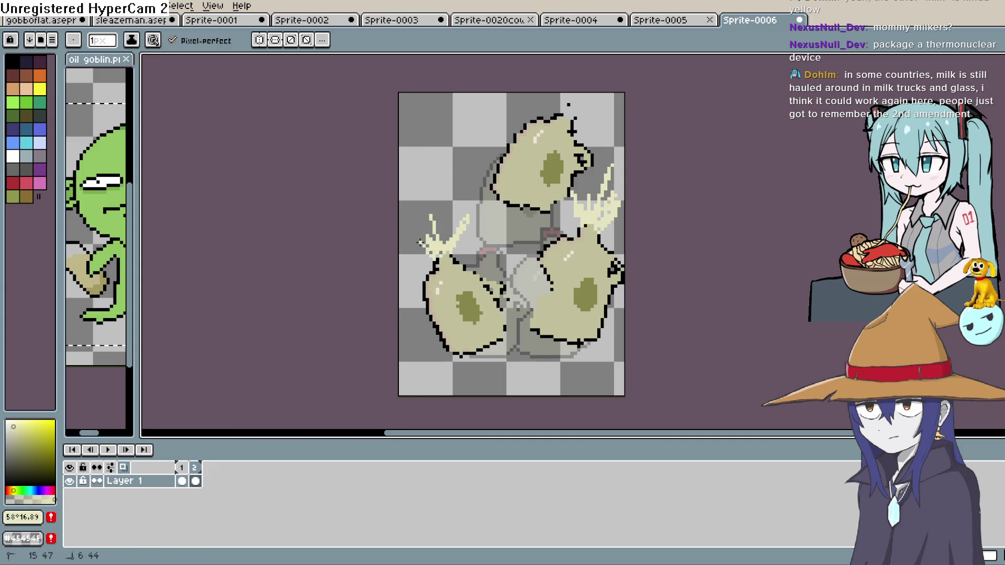
pyautogui.moveTo(575, 97); pyautogui.dragTo(567, 115)
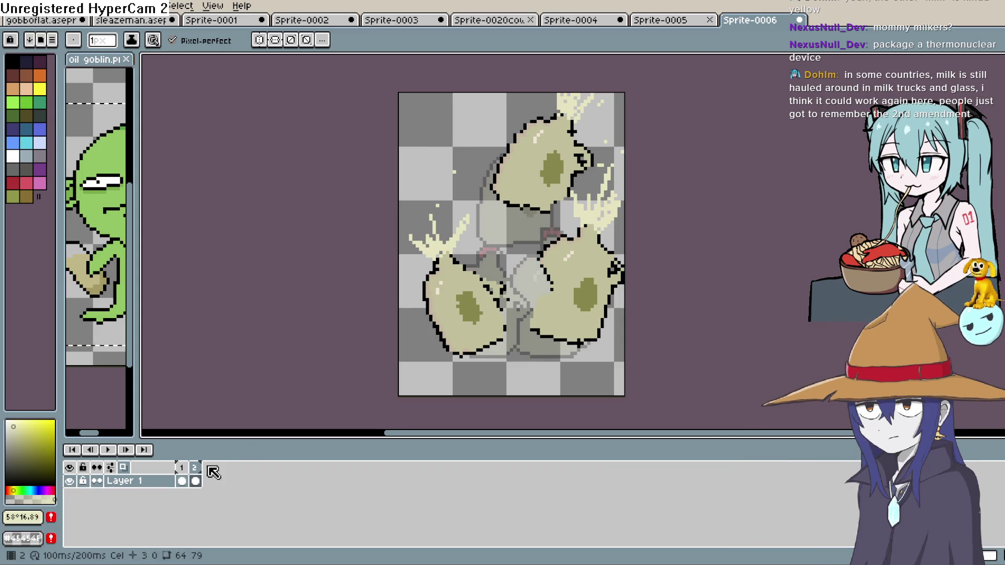
# - Add a new frame with the jug drawing pasted in, and rotate the right jug onto its side
pyautogui.hotkey('alt', 'n')
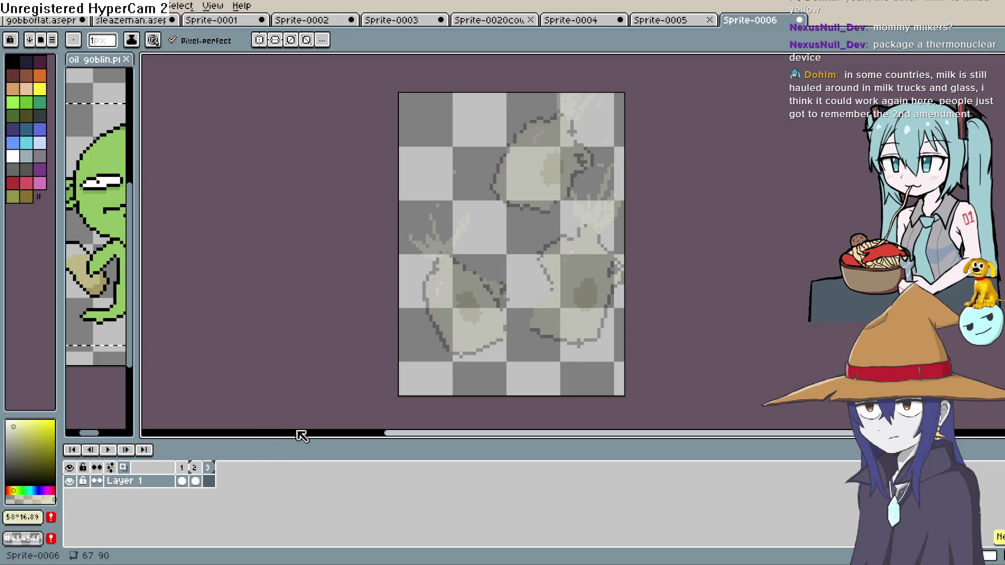
pyautogui.hotkey('ctrl', 'v')
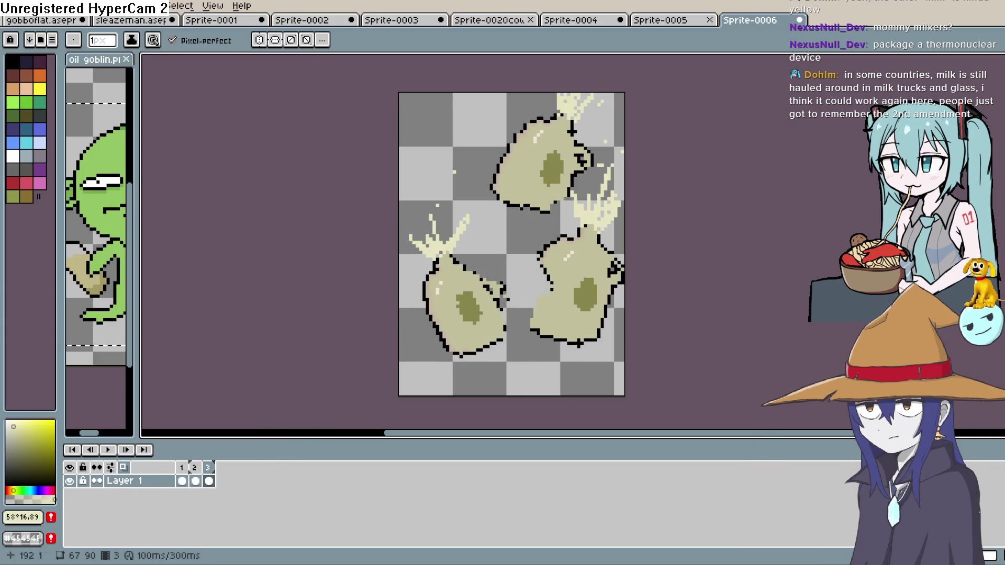
pyautogui.press('m')
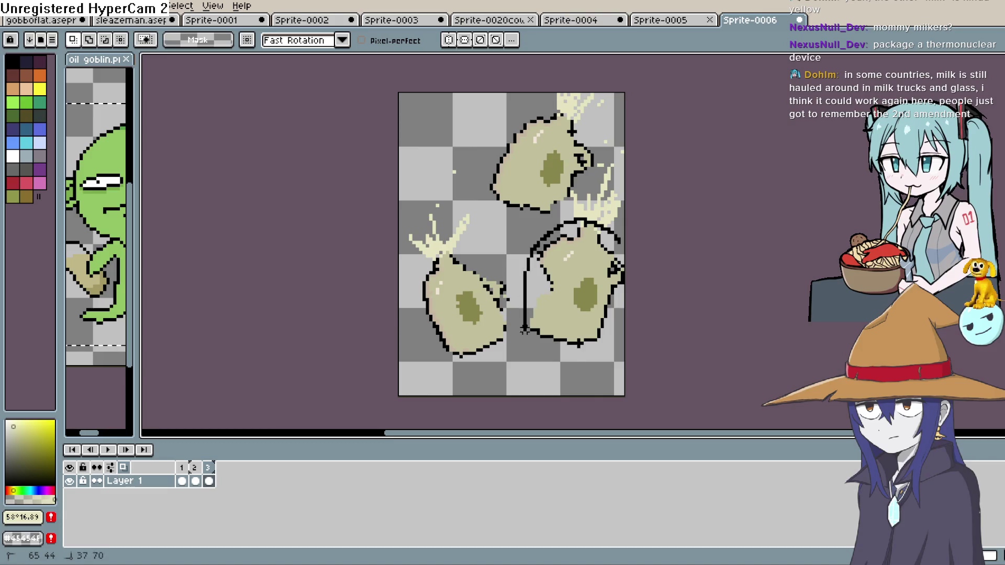
pyautogui.moveTo(518, 212); pyautogui.dragTo(628, 366)
pyautogui.moveTo(601, 218)
pyautogui.mouseDown()
pyautogui.moveTo(605, 334)
pyautogui.moveTo(619, 365)
pyautogui.mouseUp()
pyautogui.press('Return')
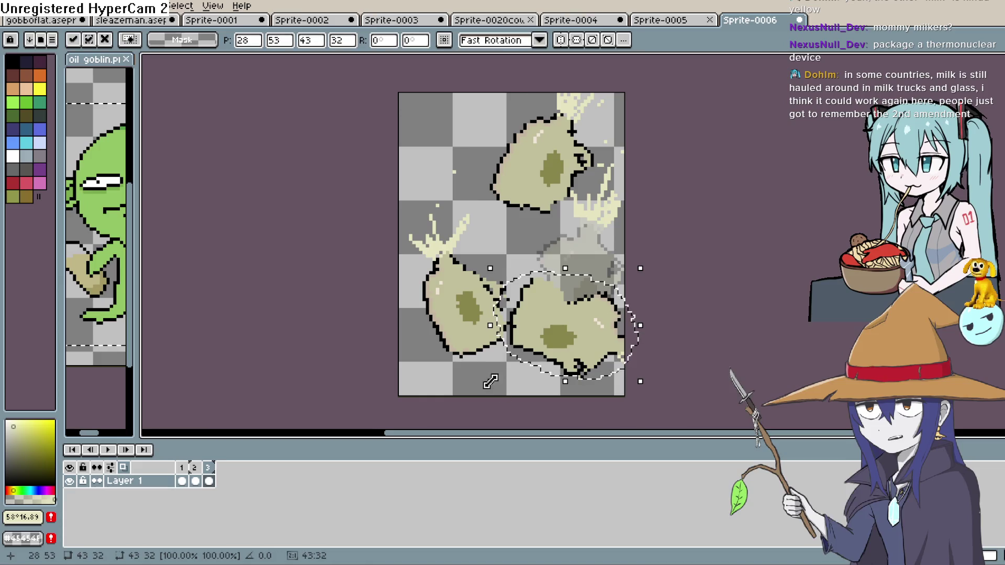
# - Rotate the left jug about 58° onto its side and move the top jug up-right
pyautogui.press('q')
pyautogui.moveTo(496, 369)
pyautogui.mouseDown()
pyautogui.moveTo(510, 282)
pyautogui.moveTo(402, 293)
pyautogui.moveTo(420, 363)
pyautogui.moveTo(489, 380)
pyautogui.mouseUp()
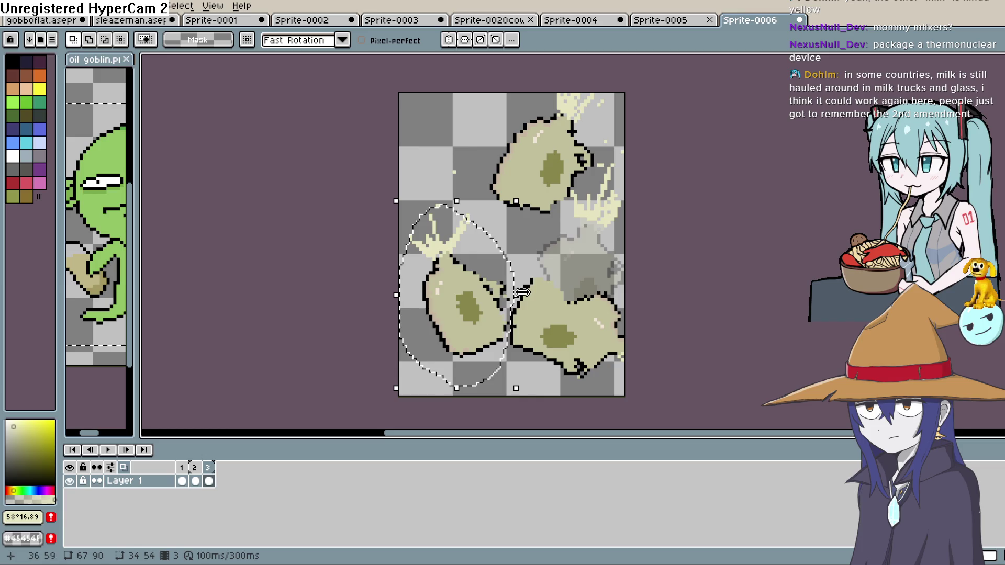
pyautogui.moveTo(525, 190)
pyautogui.mouseDown()
pyautogui.moveTo(425, 219)
pyautogui.moveTo(366, 314)
pyautogui.moveTo(361, 345)
pyautogui.mouseUp()
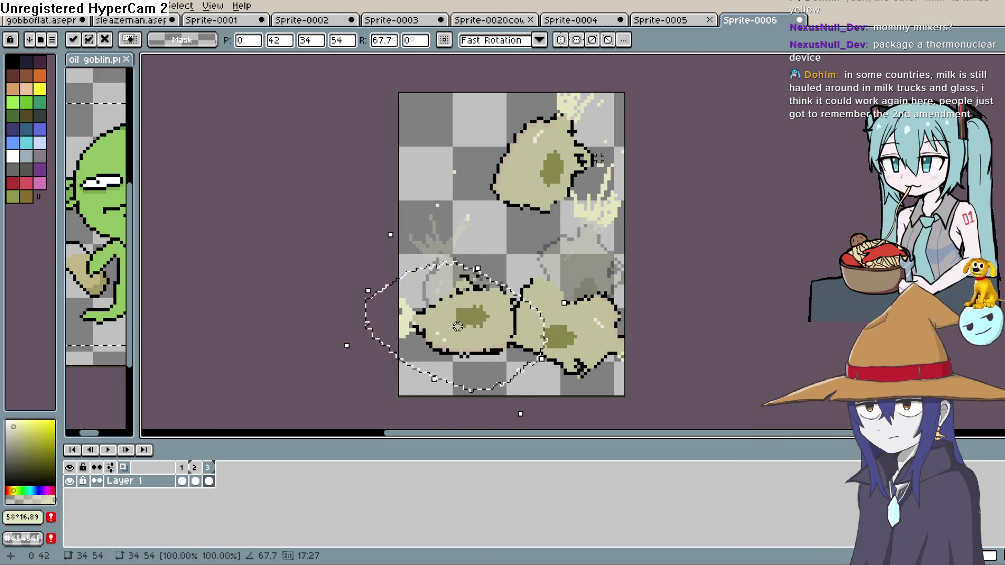
pyautogui.press('Return')
pyautogui.moveTo(595, 135)
pyautogui.mouseDown()
pyautogui.moveTo(576, 96)
pyautogui.moveTo(471, 241)
pyautogui.moveTo(596, 173)
pyautogui.moveTo(577, 166)
pyautogui.moveTo(587, 173)
pyautogui.mouseUp()
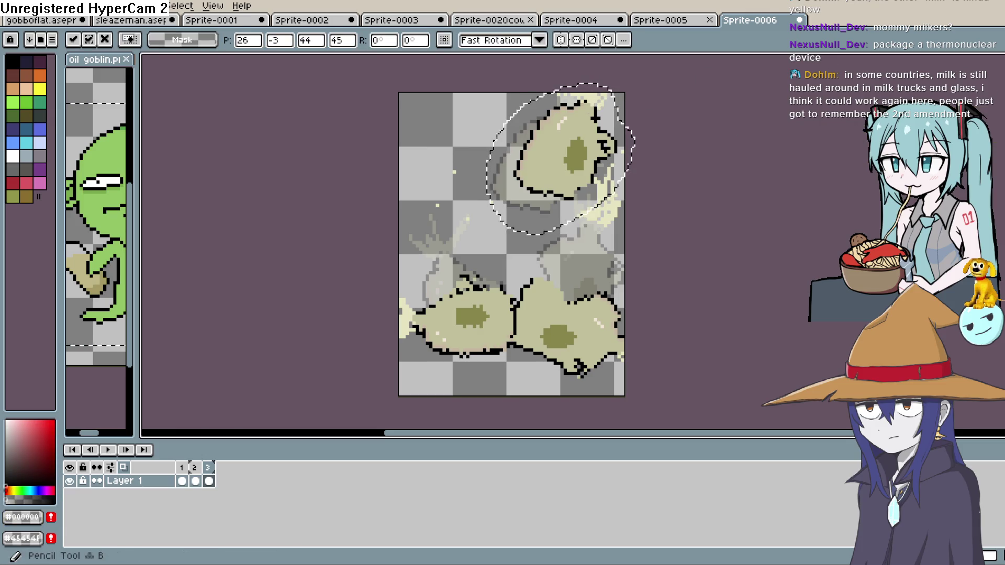
# - Deselect, pick the cream #e5e4bf, and paint cream splashes around the top jug
pyautogui.click(982, 113)
pyautogui.hotkey('ctrl', 'd')
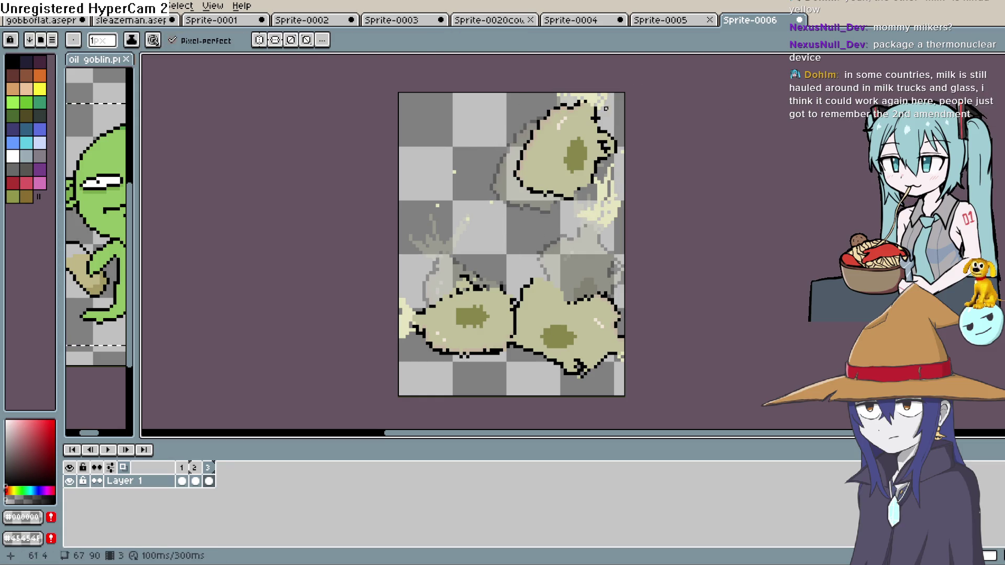
pyautogui.press('i')
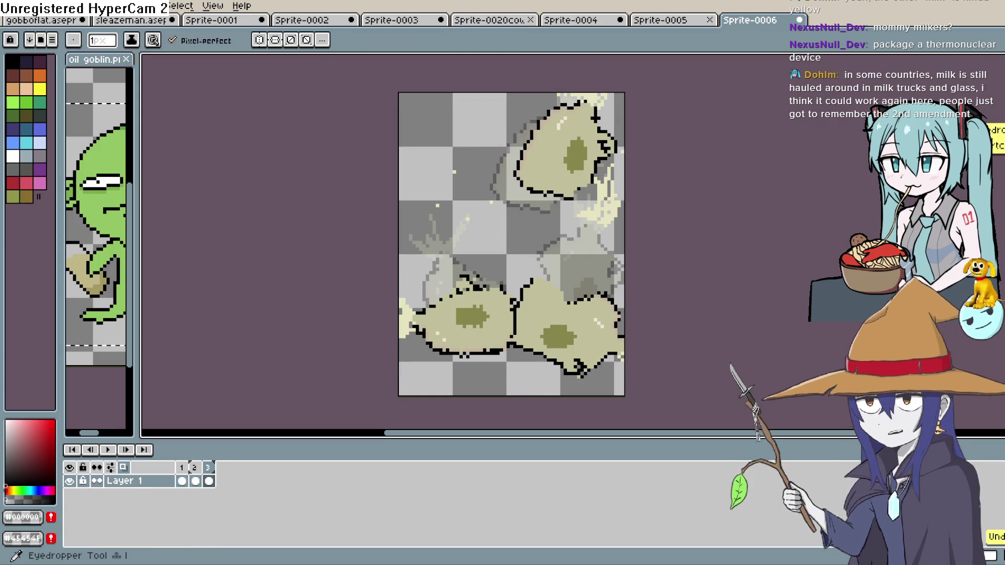
pyautogui.press('b')
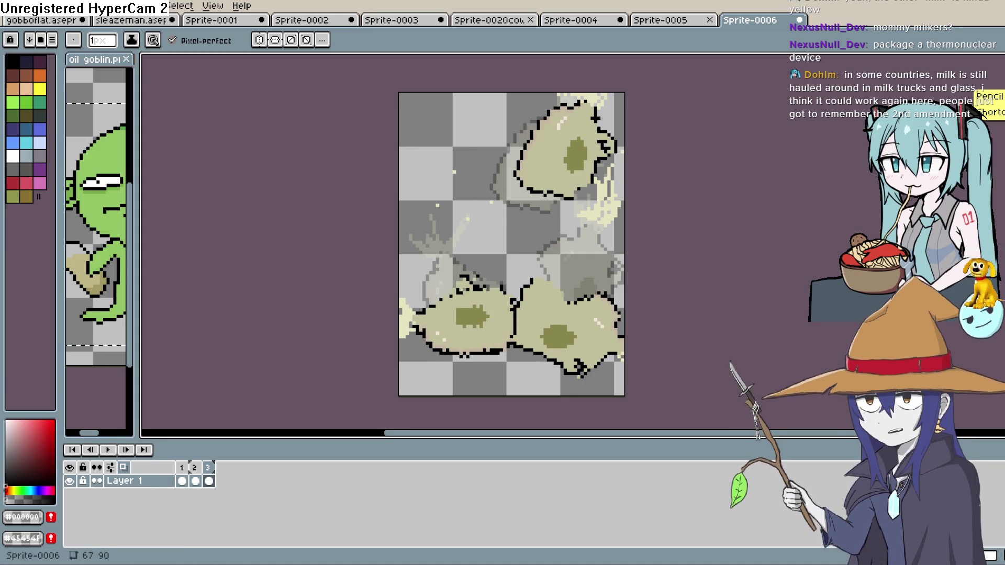
pyautogui.scroll(2, 596, 105)
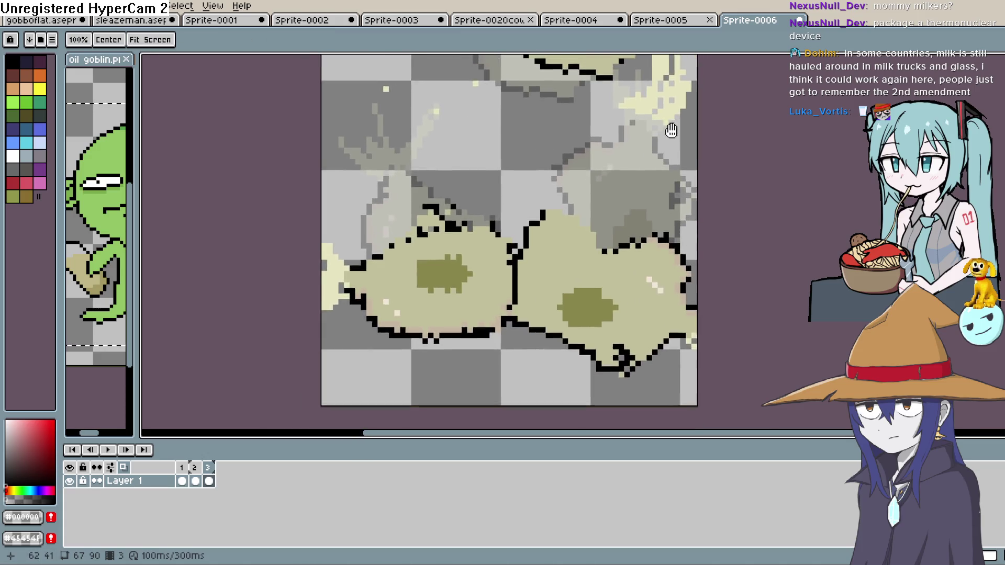
pyautogui.press('i')
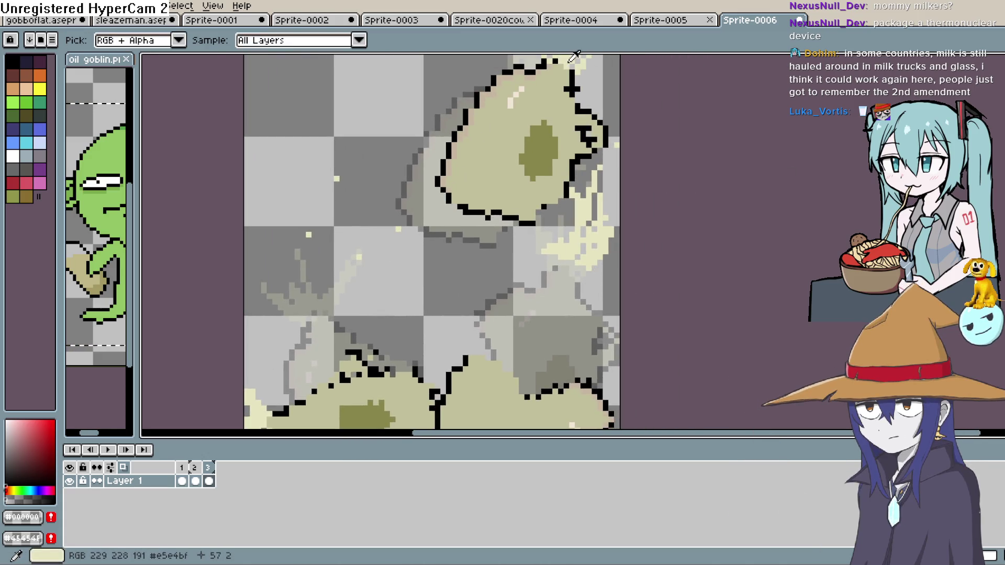
pyautogui.click(574, 55)
pyautogui.press('b')
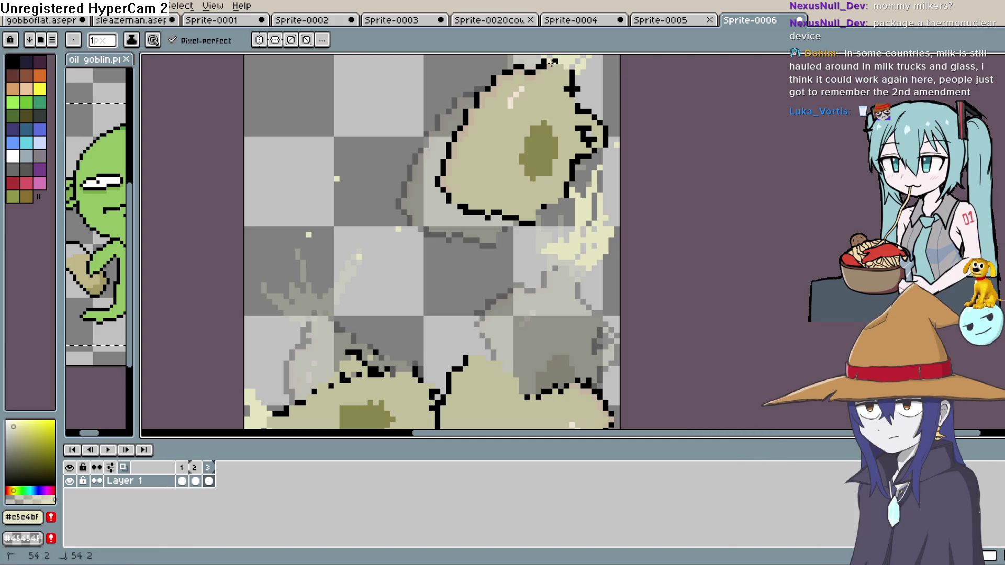
pyautogui.moveTo(552, 62); pyautogui.dragTo(471, 93)
pyautogui.moveTo(510, 65); pyautogui.dragTo(424, 83)
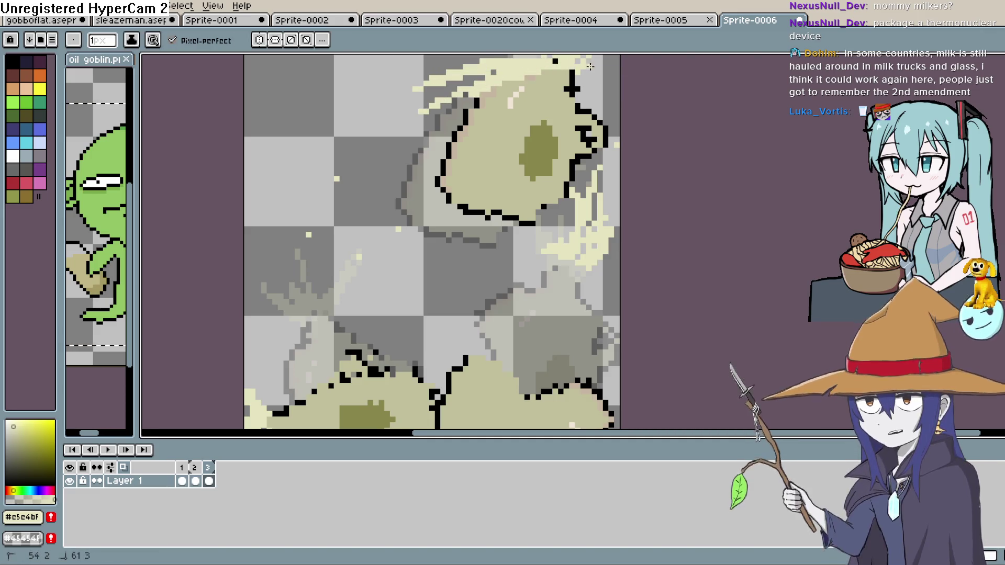
pyautogui.moveTo(590, 66); pyautogui.dragTo(576, 102)
# - Paint cream splash strokes along the right and left sides and a line along the bottom
pyautogui.moveTo(619, 434); pyautogui.dragTo(598, 330)
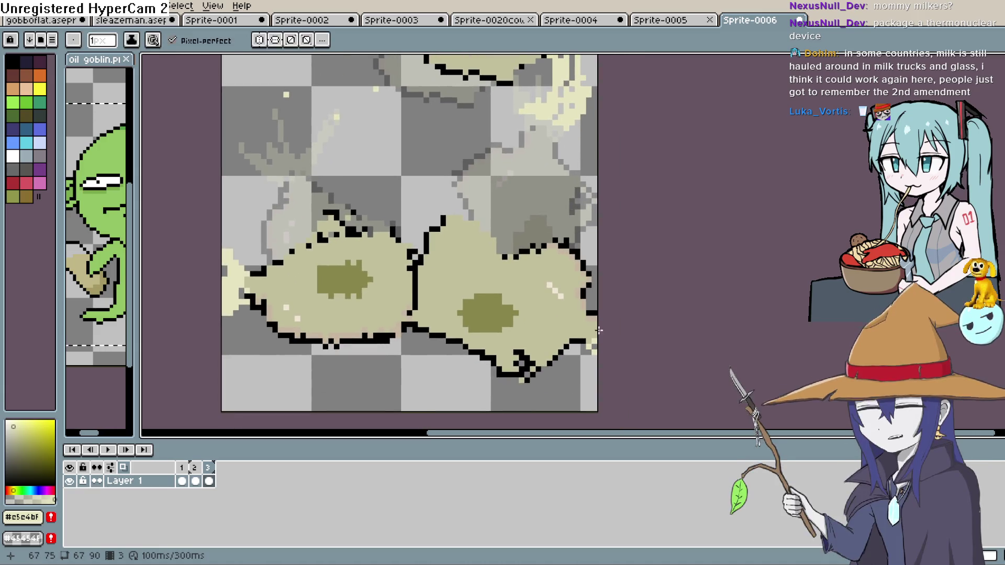
pyautogui.moveTo(575, 131)
pyautogui.mouseDown()
pyautogui.moveTo(576, 230)
pyautogui.moveTo(573, 171)
pyautogui.moveTo(558, 198)
pyautogui.moveTo(692, 245)
pyautogui.mouseUp()
pyautogui.moveTo(398, 261)
pyautogui.mouseDown()
pyautogui.moveTo(478, 166)
pyautogui.moveTo(383, 304)
pyautogui.moveTo(404, 124)
pyautogui.mouseUp()
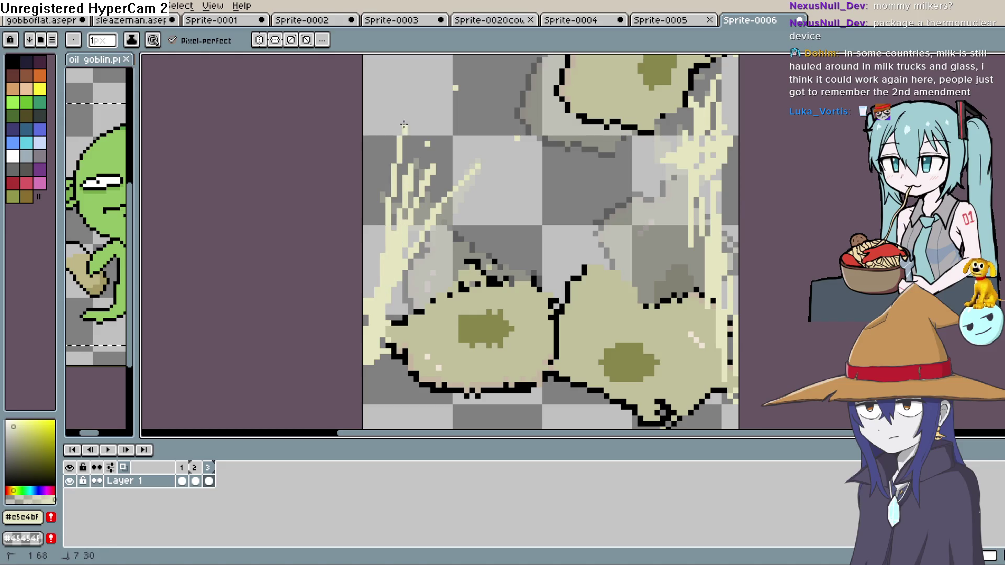
pyautogui.moveTo(409, 275); pyautogui.dragTo(444, 248)
pyautogui.moveTo(419, 314); pyautogui.dragTo(437, 206)
pyautogui.moveTo(434, 267)
pyautogui.mouseDown()
pyautogui.moveTo(390, 301)
pyautogui.moveTo(545, 306)
pyautogui.moveTo(744, 167)
pyautogui.mouseUp()
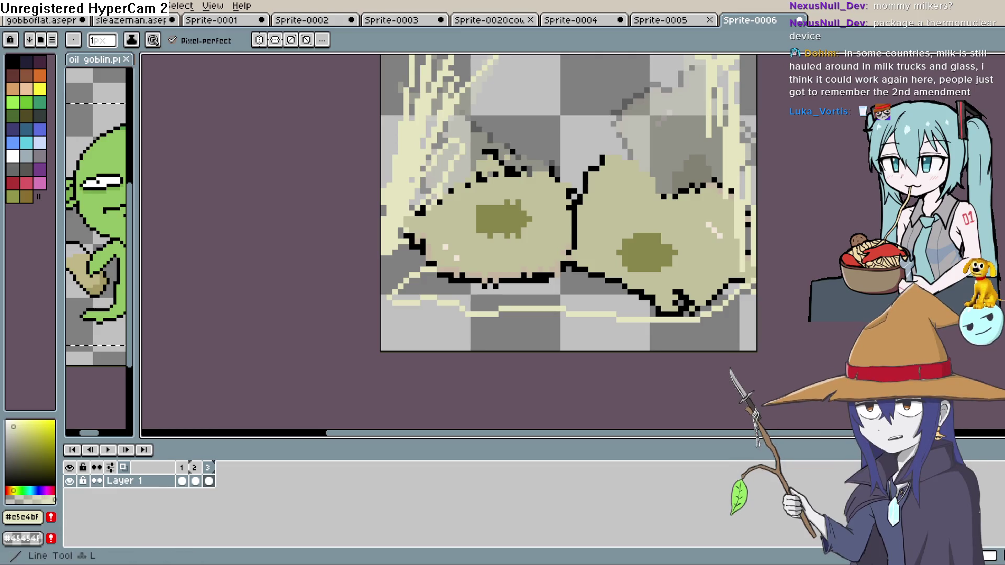
# - Flood-fill the bottom puddle with cream
pyautogui.press('g')
pyautogui.click(644, 311)
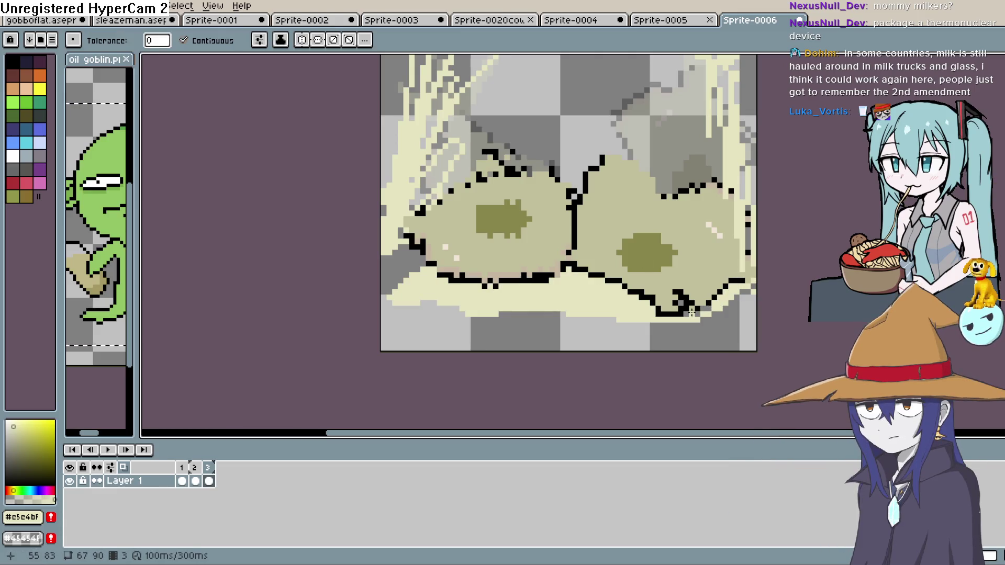
pyautogui.scroll(-4, 679, 303)
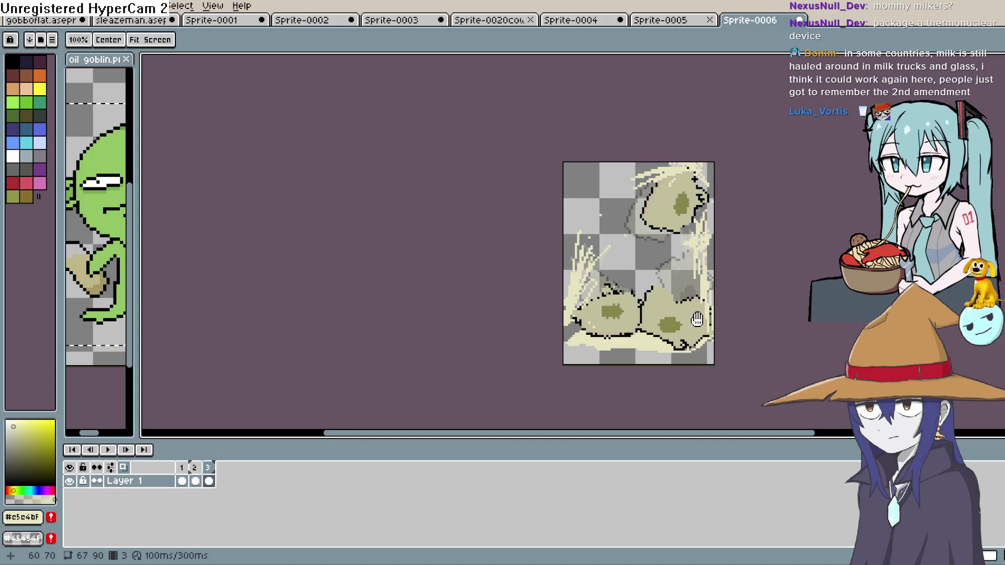
pyautogui.moveTo(626, 313); pyautogui.dragTo(624, 348)
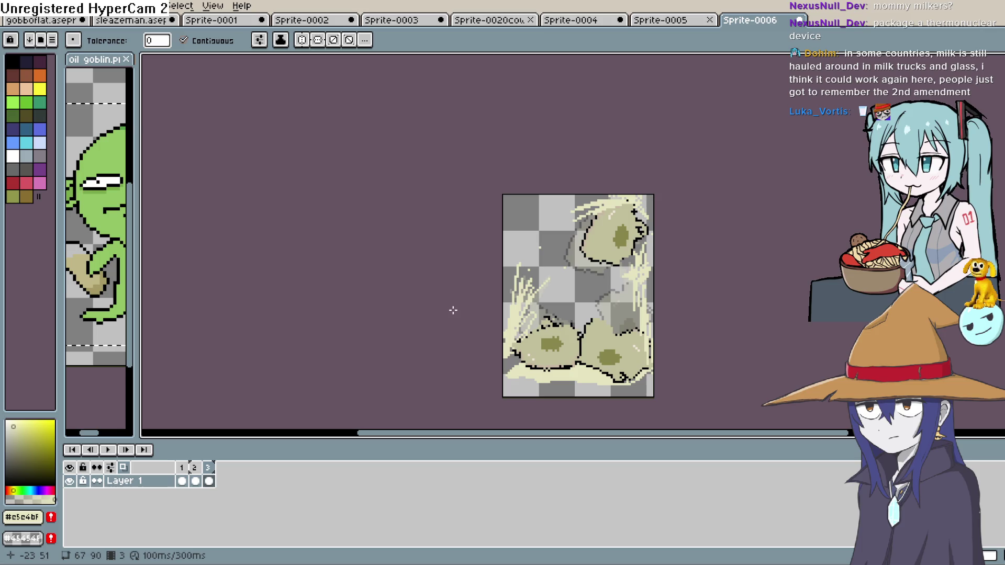
# - Add frame 4 and move and tilt the top jug down onto the pile
pyautogui.hotkey('alt', 'n')
pyautogui.press('q')
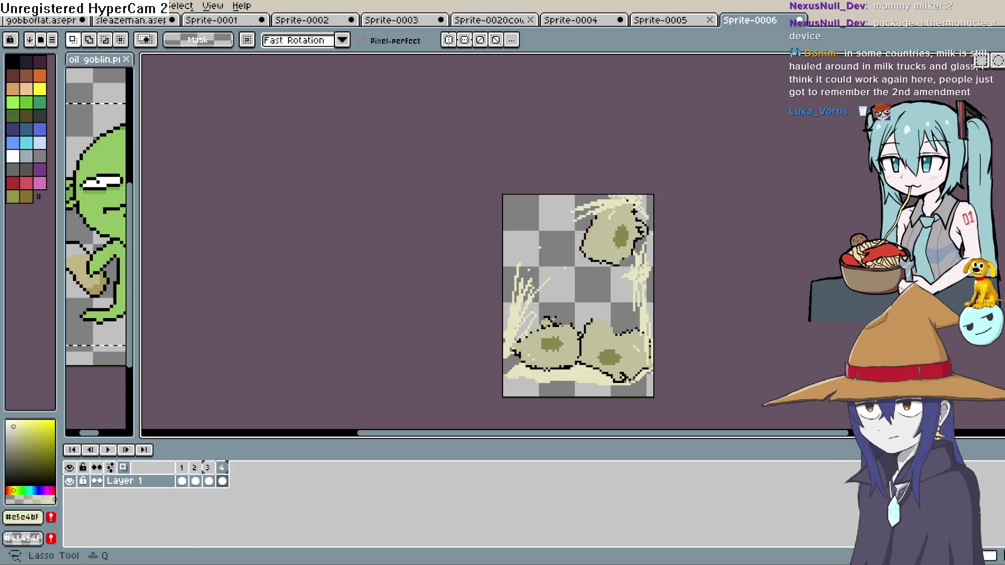
pyautogui.moveTo(618, 312)
pyautogui.mouseDown()
pyautogui.moveTo(653, 281)
pyautogui.moveTo(590, 329)
pyautogui.mouseUp()
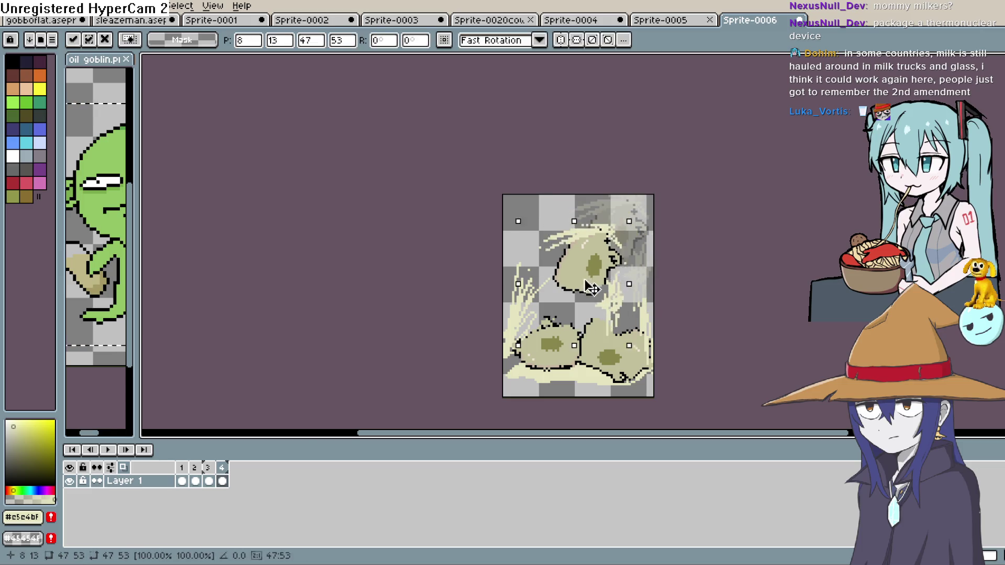
pyautogui.moveTo(624, 225)
pyautogui.mouseDown()
pyautogui.moveTo(644, 285)
pyautogui.moveTo(614, 330)
pyautogui.moveTo(620, 324)
pyautogui.mouseUp()
pyautogui.click(715, 293)
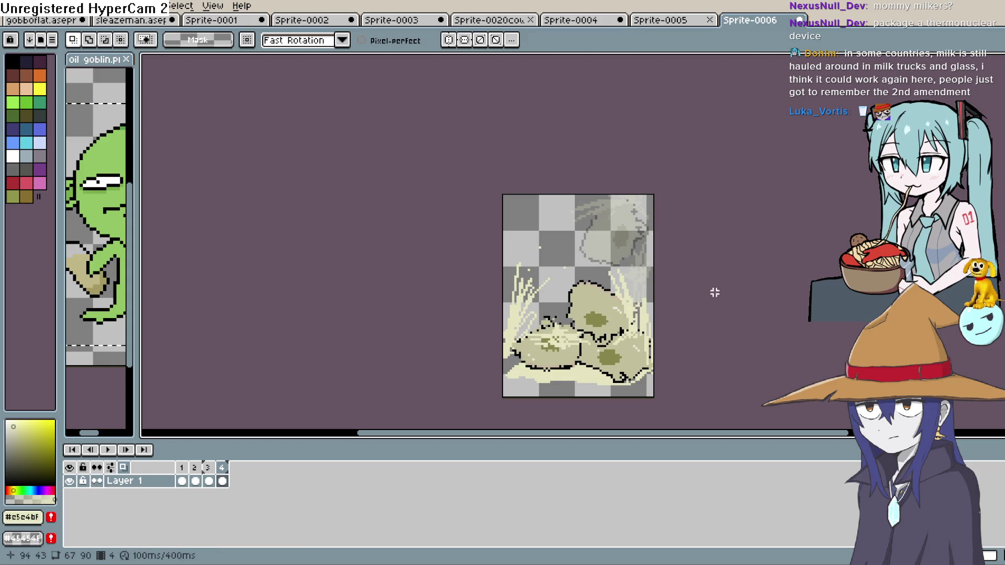
# - Erase and redraw the splash strokes on both sides, then add a fifth frame
pyautogui.click(995, 114)
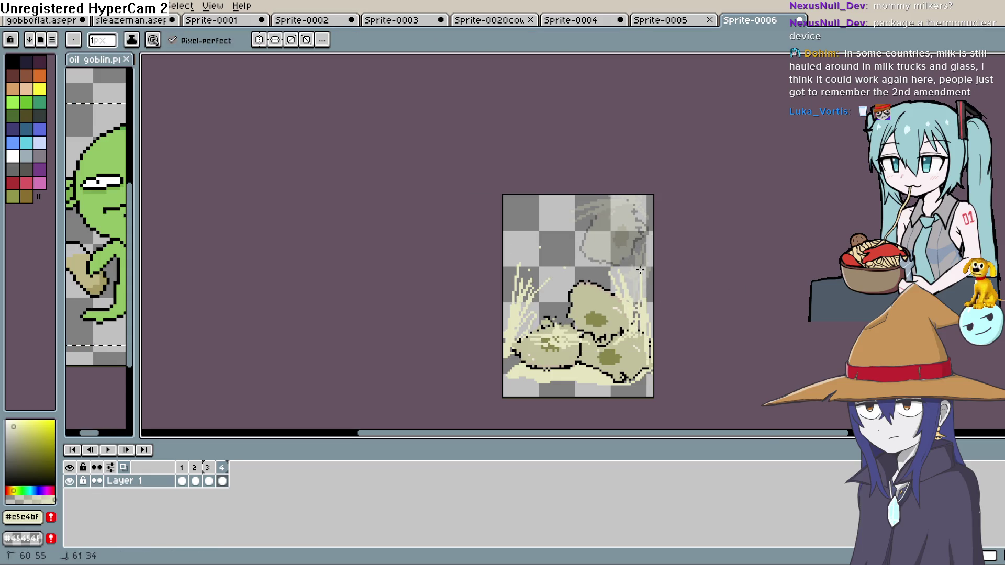
pyautogui.moveTo(639, 269); pyautogui.dragTo(628, 256)
pyautogui.moveTo(542, 293); pyautogui.dragTo(520, 254)
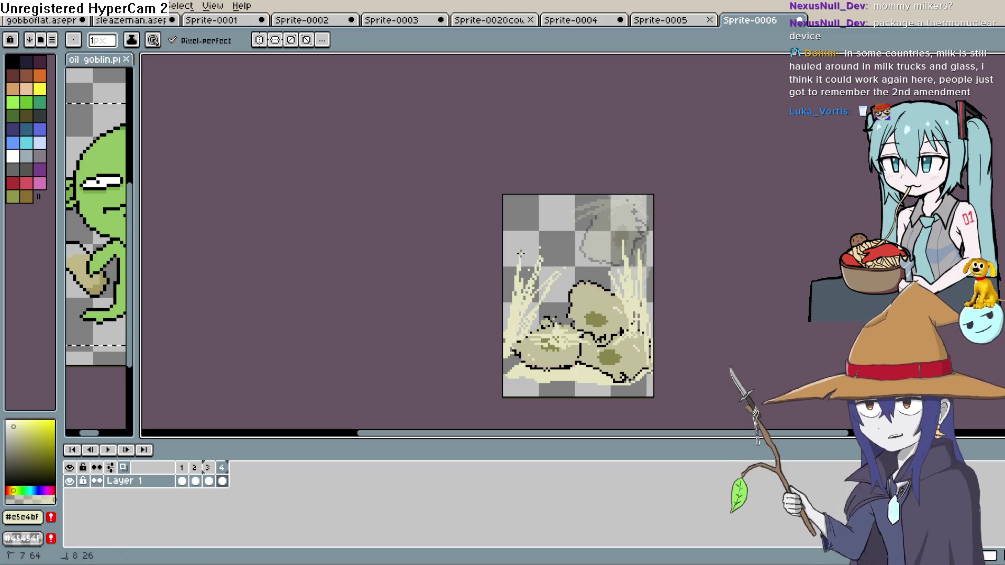
pyautogui.hotkey('ctrl', 'z')
pyautogui.hotkey('ctrl', 'z')
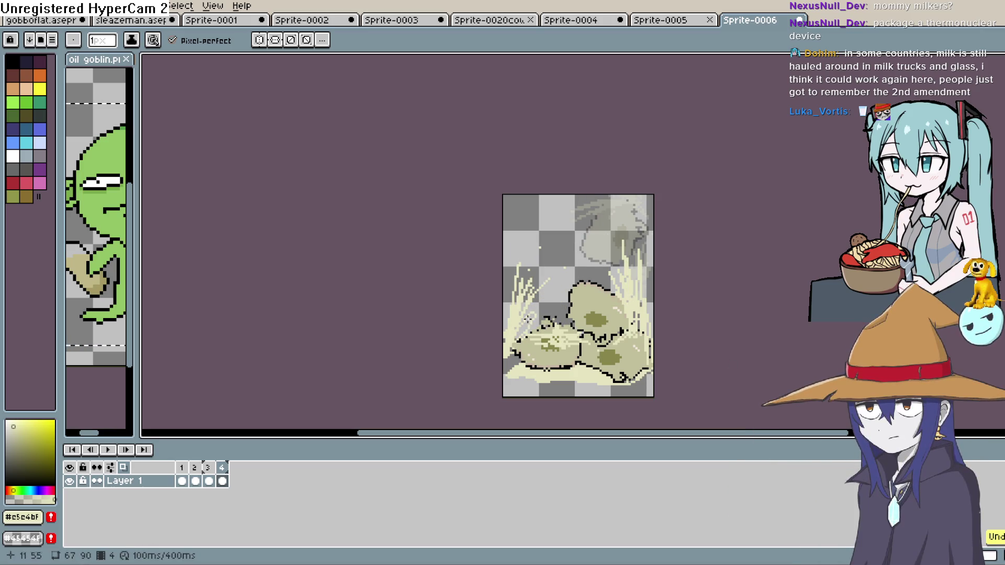
pyautogui.moveTo(528, 317); pyautogui.dragTo(554, 329)
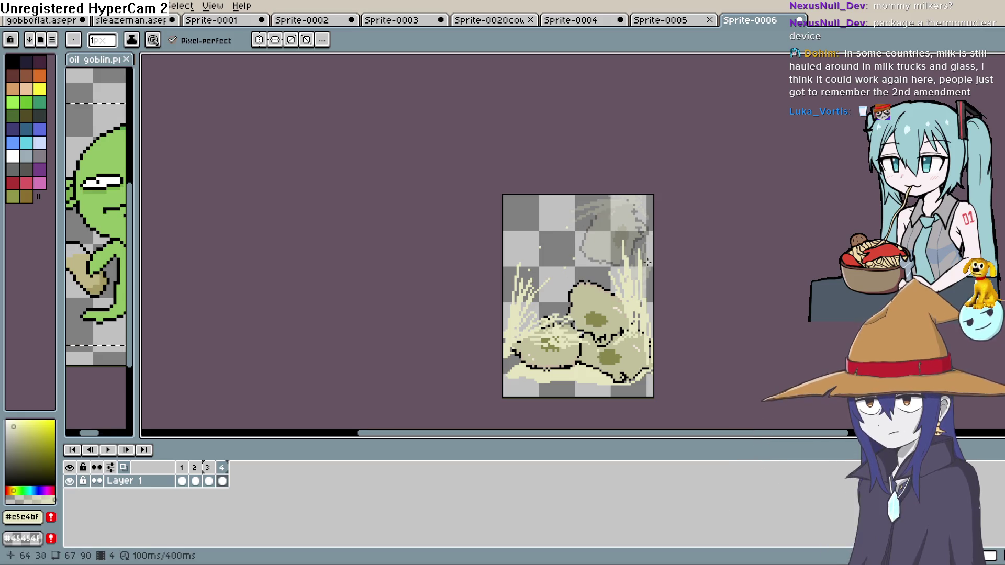
pyautogui.moveTo(647, 262); pyautogui.dragTo(632, 274)
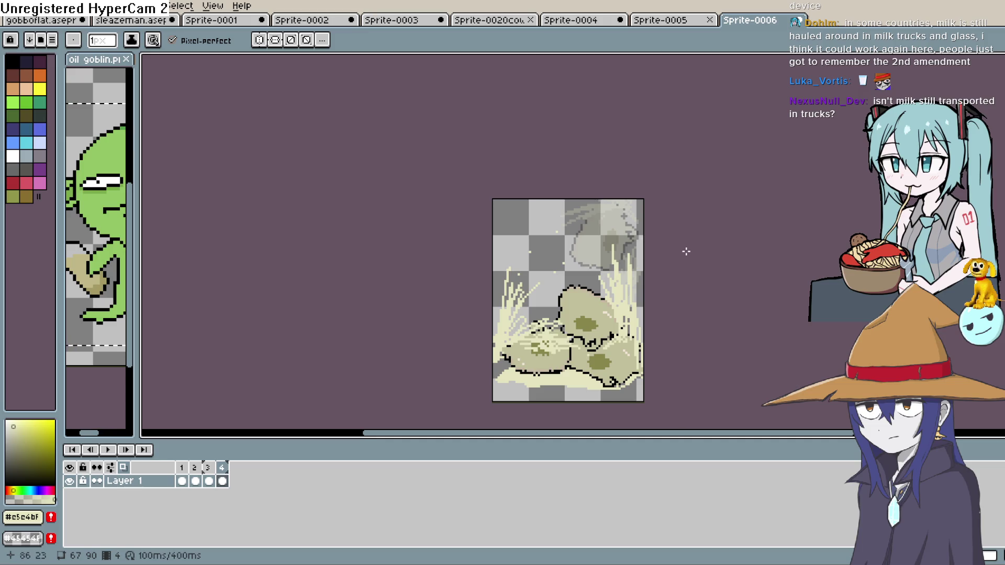
pyautogui.hotkey('alt', 'n')
pyautogui.press('b')
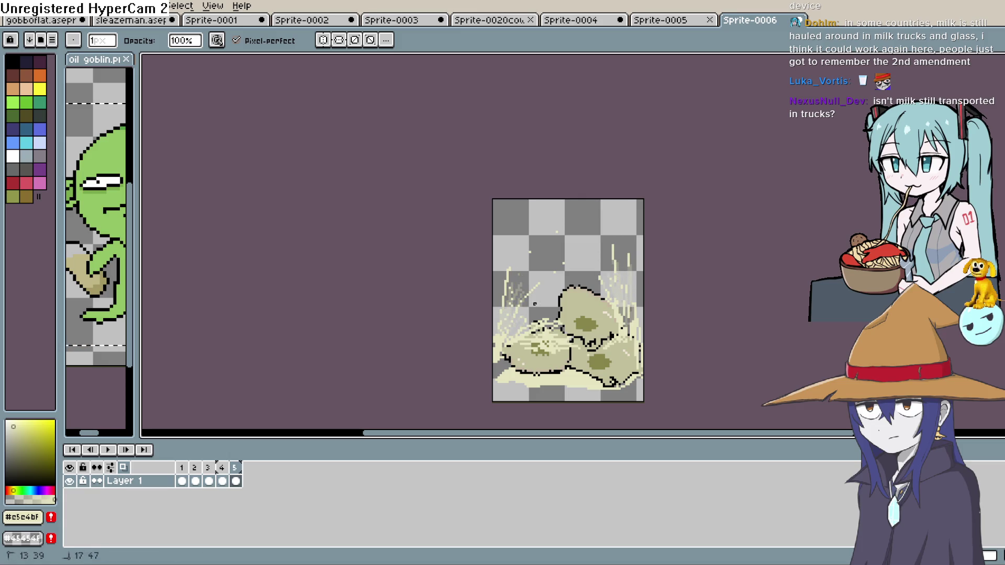
# - Fill the bottom strip with cream, add light splash streaks on the right, and add frame 6
pyautogui.hotkey('shift', 'b')
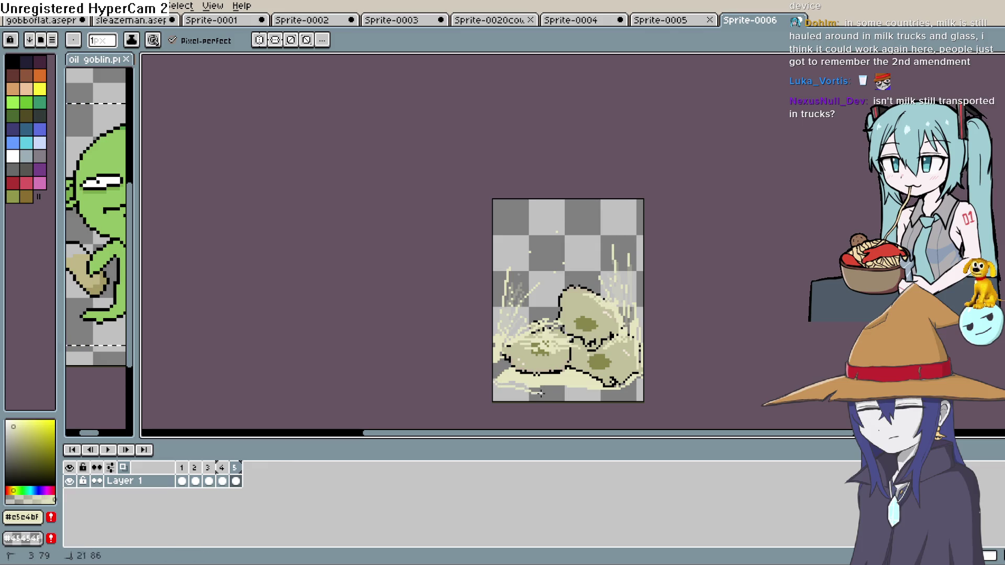
pyautogui.press('g')
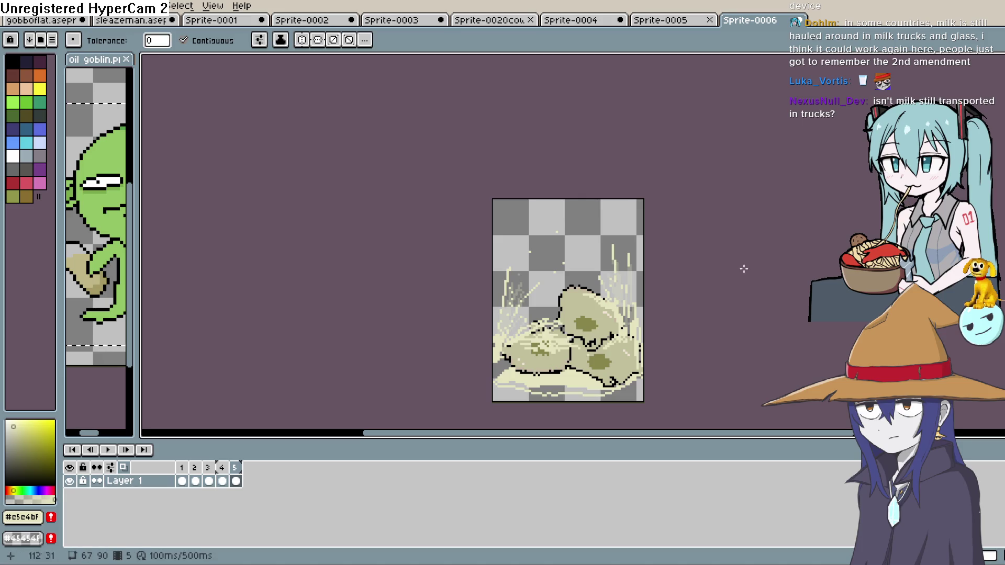
pyautogui.click(554, 389)
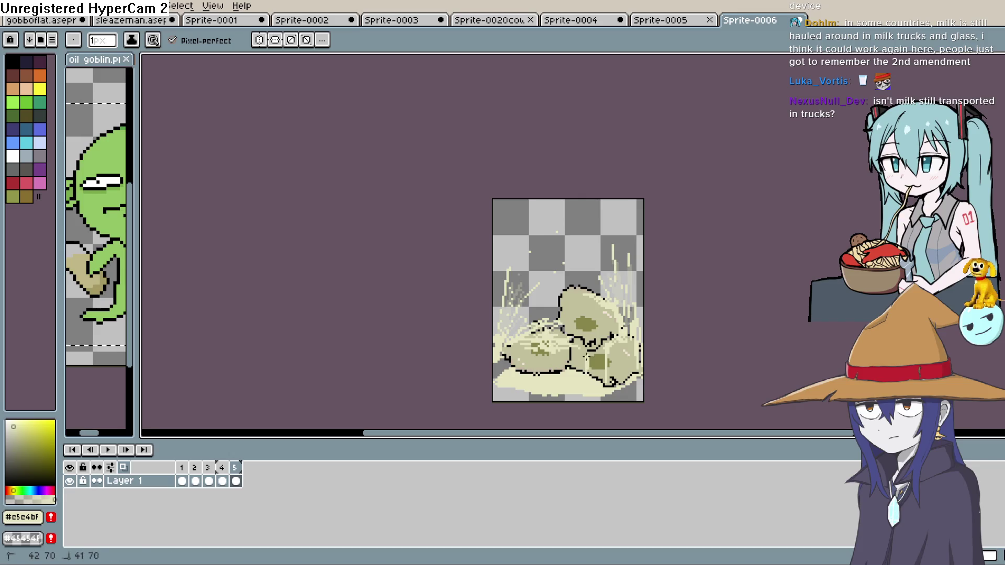
pyautogui.moveTo(548, 347); pyautogui.dragTo(548, 327)
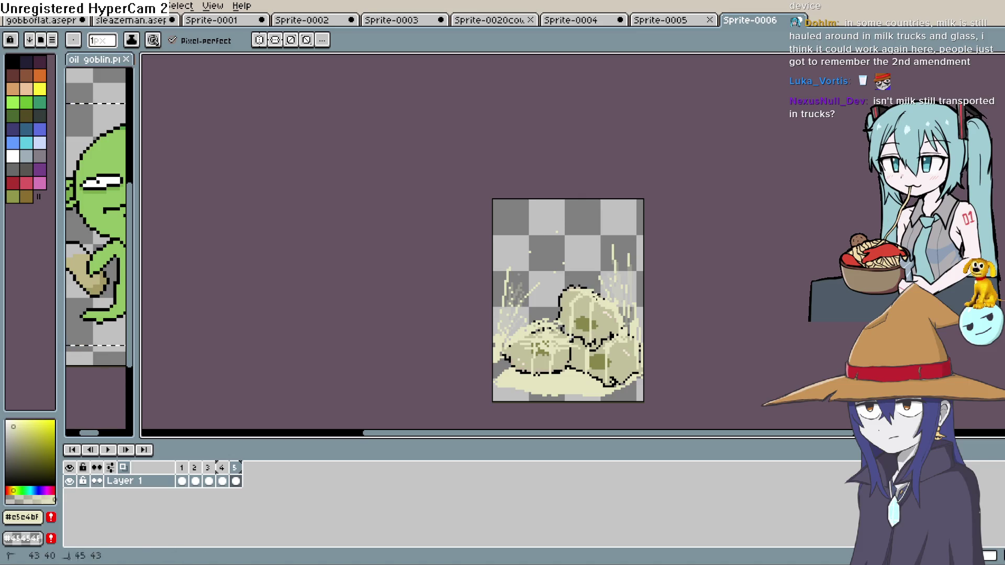
pyautogui.moveTo(590, 289); pyautogui.dragTo(629, 328)
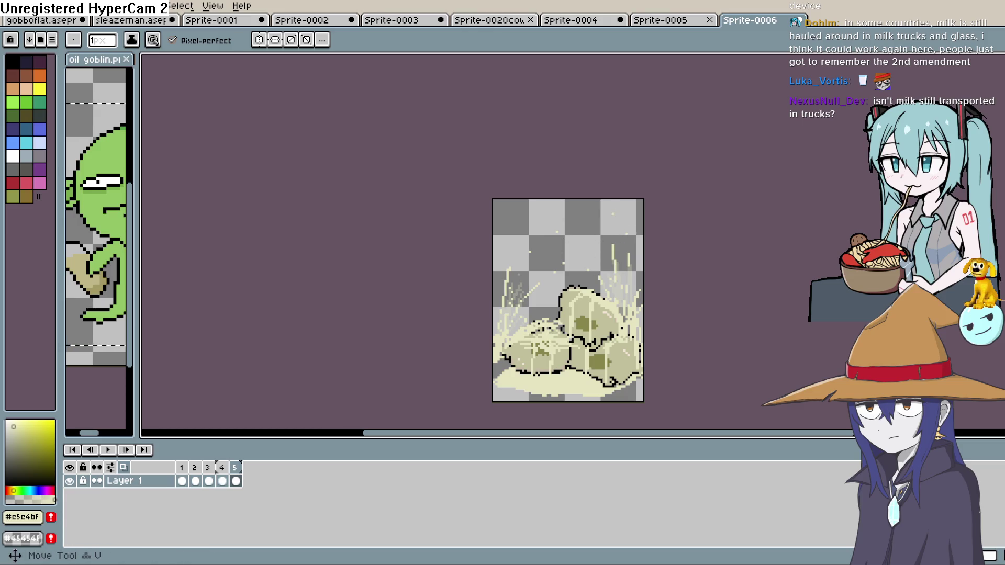
pyautogui.press('b')
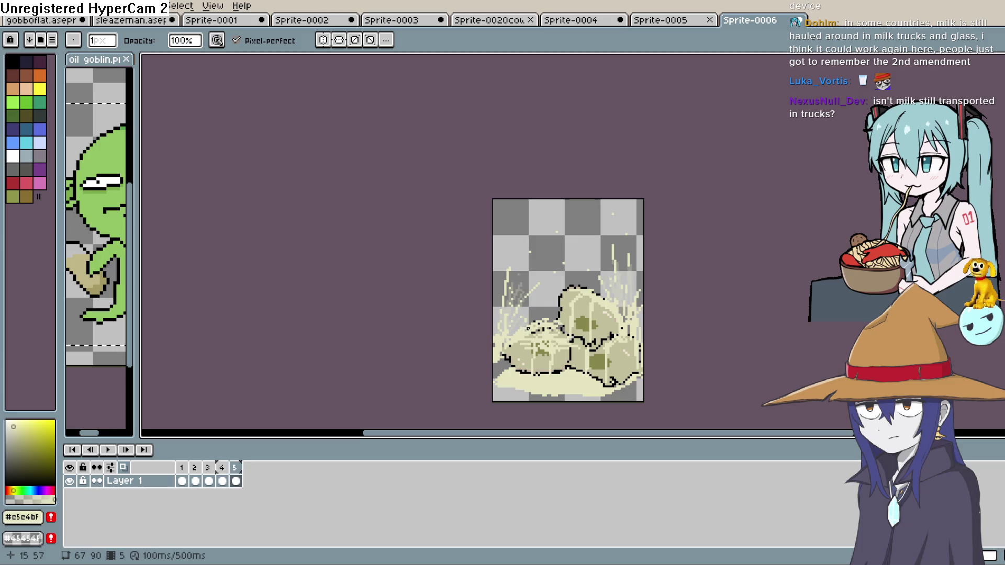
pyautogui.hotkey('alt', 'n')
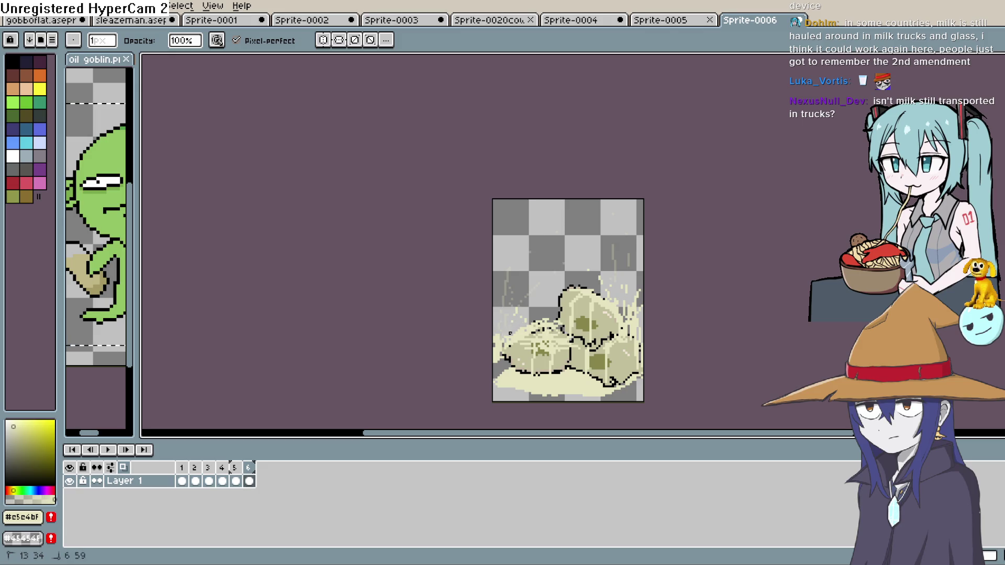
# - Repaint cream patches on the frame 6 splash and add frame 7
pyautogui.press('e')
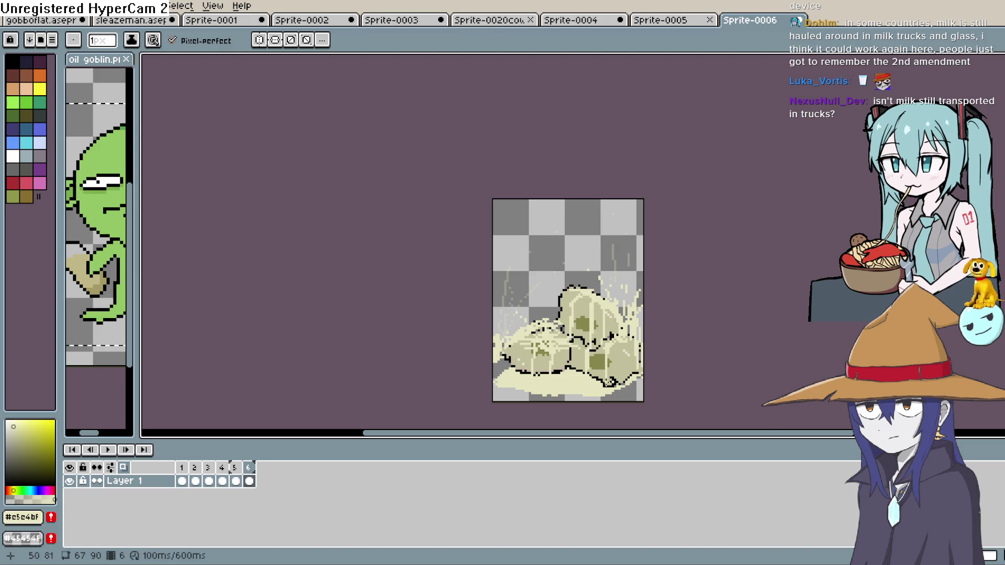
pyautogui.moveTo(639, 373)
pyautogui.mouseDown()
pyautogui.moveTo(612, 397)
pyautogui.moveTo(573, 395)
pyautogui.mouseUp()
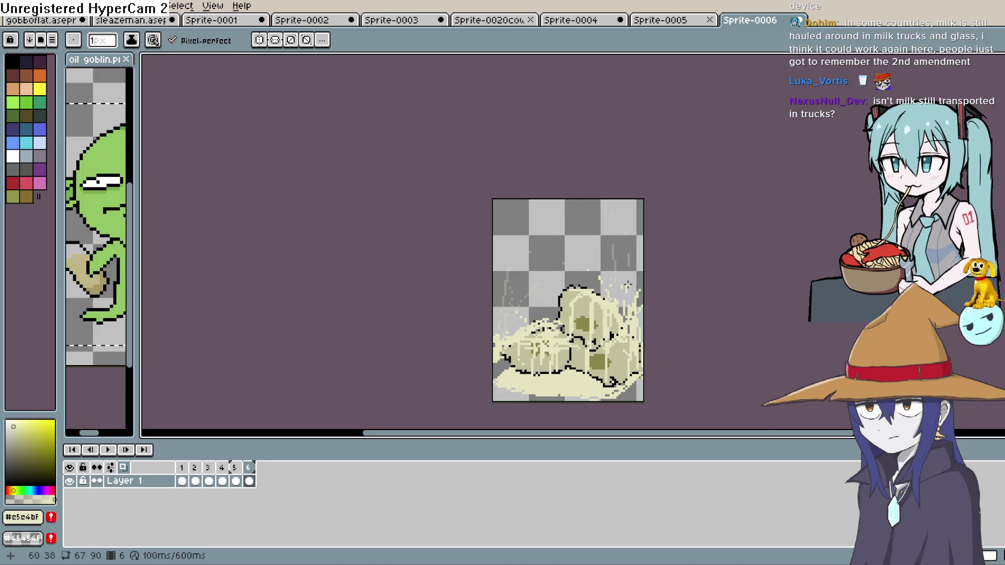
pyautogui.click(622, 321)
pyautogui.click(501, 330)
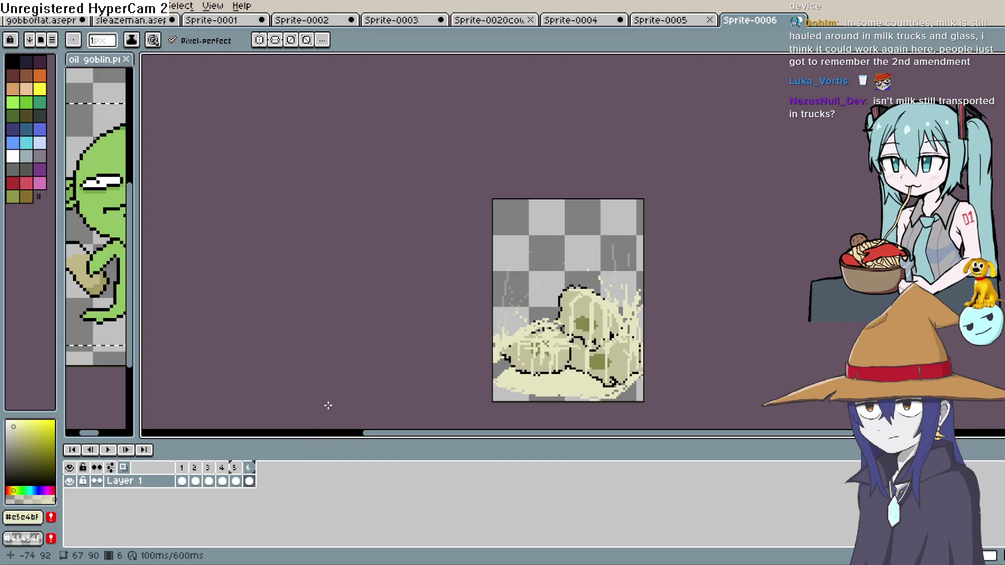
pyautogui.hotkey('alt', 'n')
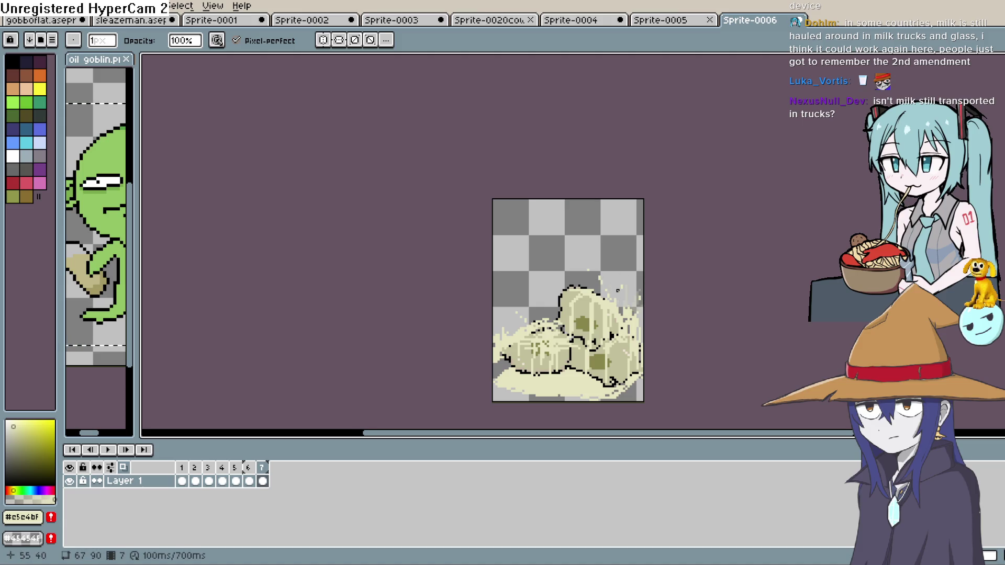
# - Zoom in on the splashing jugs and dismiss the accidentally opened Layer 1 properties
pyautogui.scroll(3, 617, 289)
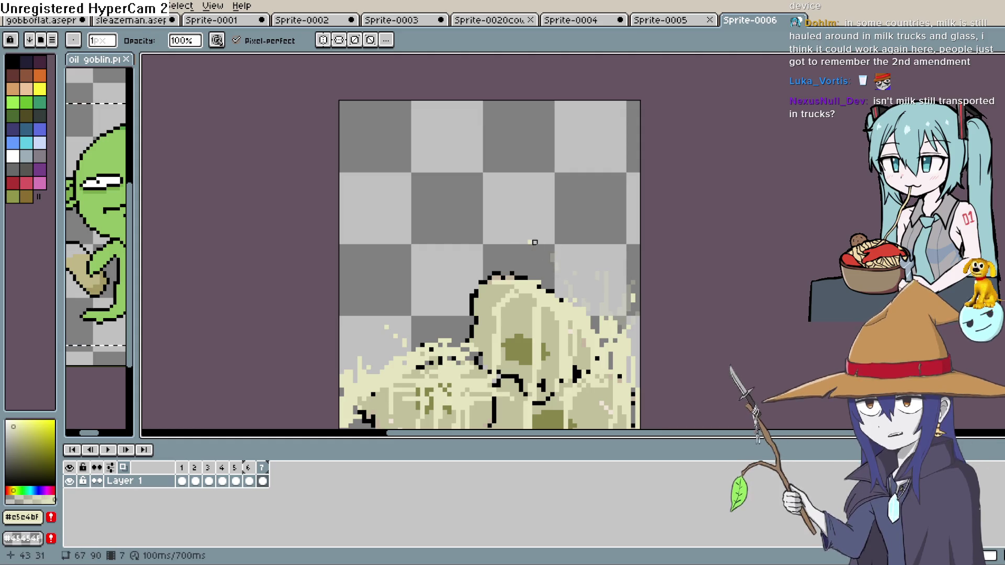
pyautogui.moveTo(527, 242); pyautogui.dragTo(650, 120)
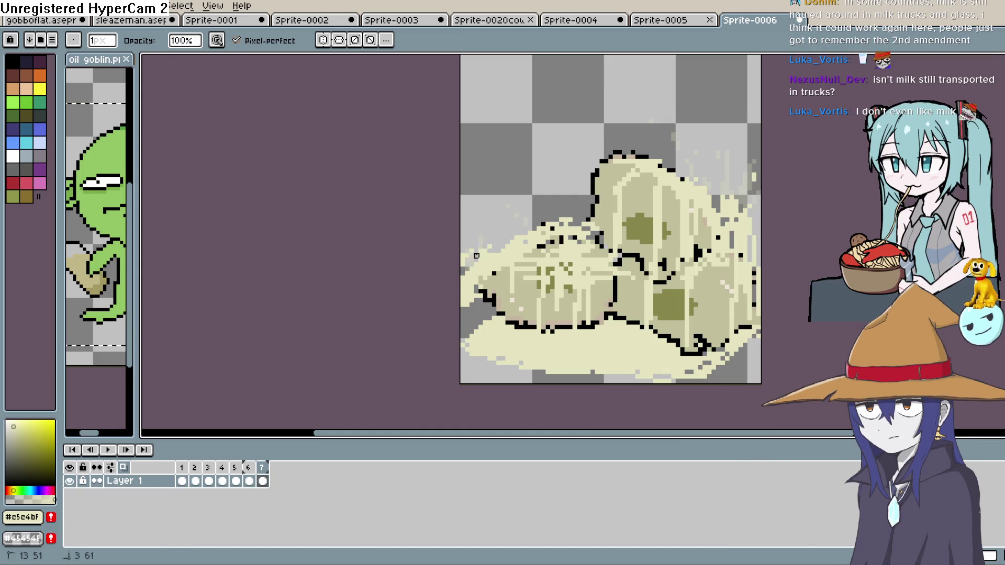
pyautogui.moveTo(614, 249); pyautogui.dragTo(583, 178)
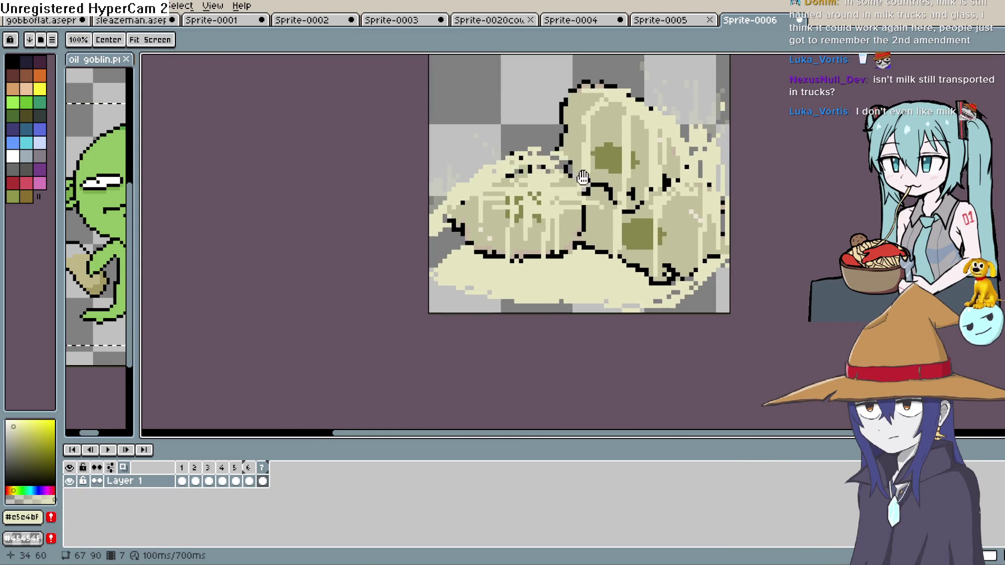
pyautogui.moveTo(710, 284); pyautogui.dragTo(754, 229)
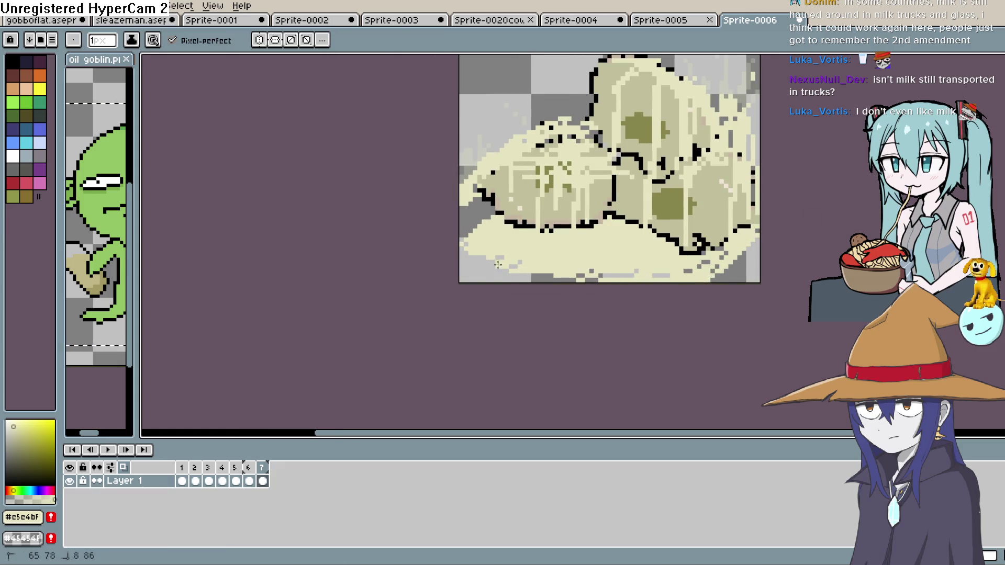
pyautogui.hotkey('shift', 'p')
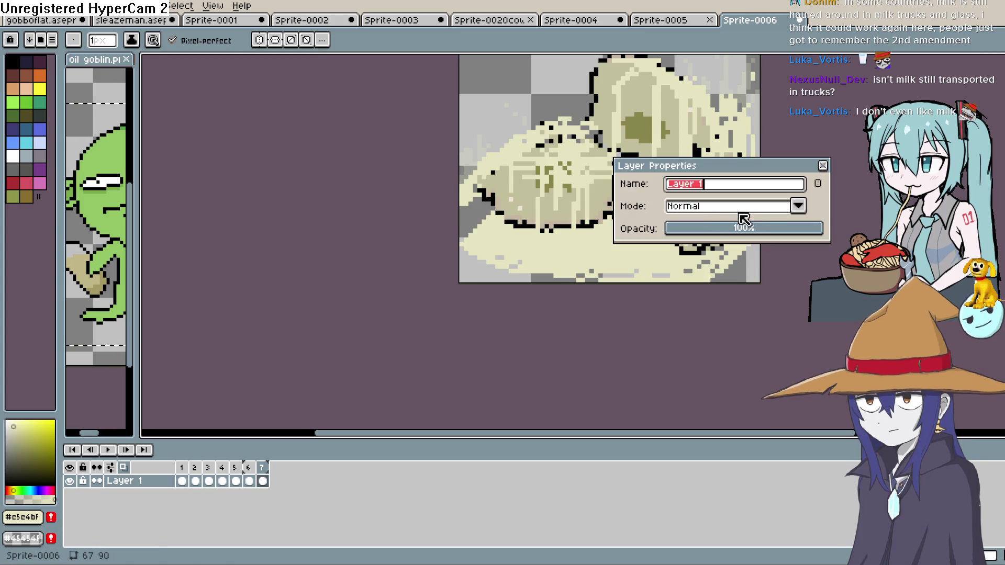
pyautogui.click(823, 166)
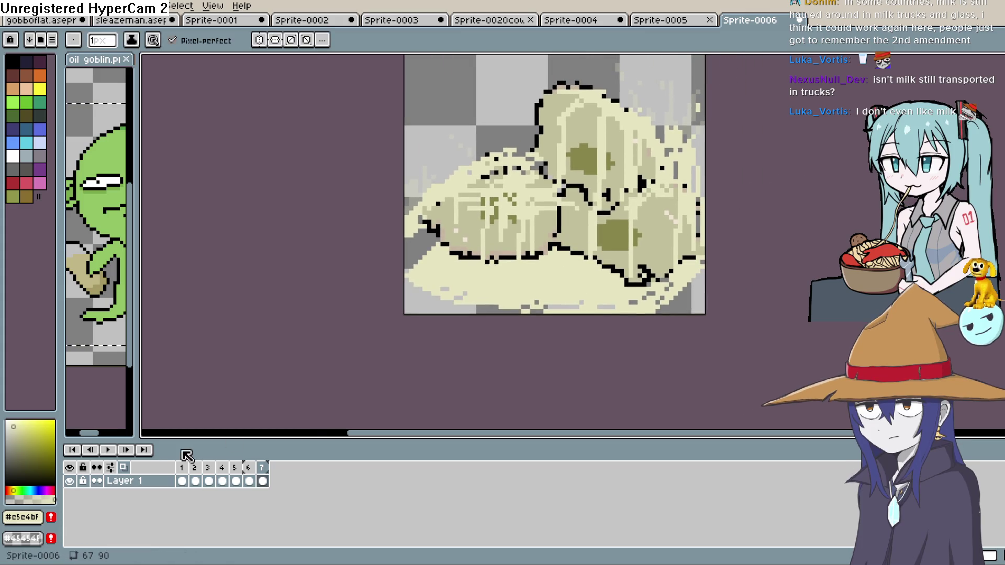
# - Recentre the sprite and play the seven-frame animation from the start
pyautogui.moveTo(596, 247); pyautogui.dragTo(573, 287)
pyautogui.scroll(-5, 630, 273)
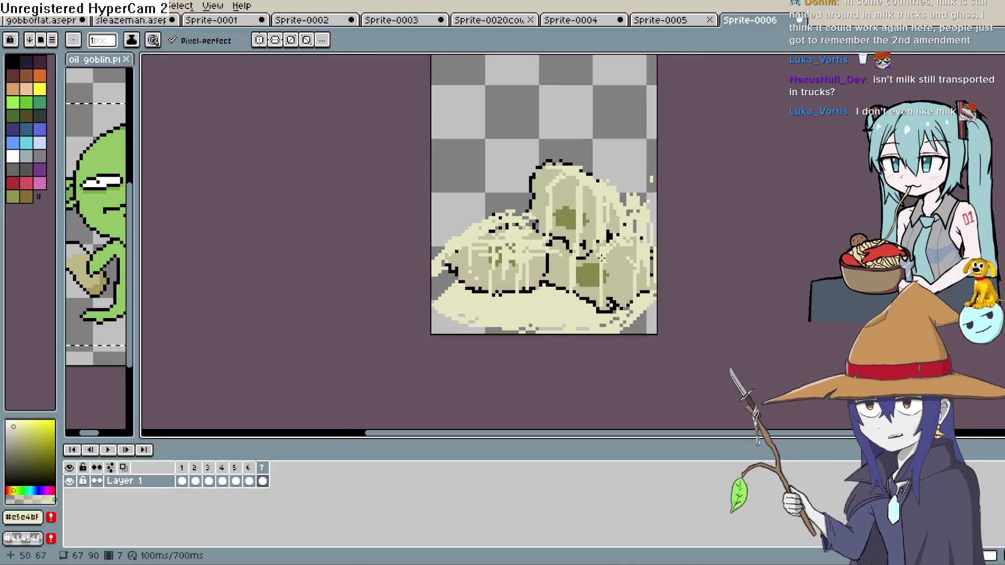
pyautogui.press('b')
pyautogui.scroll(2, 616, 267)
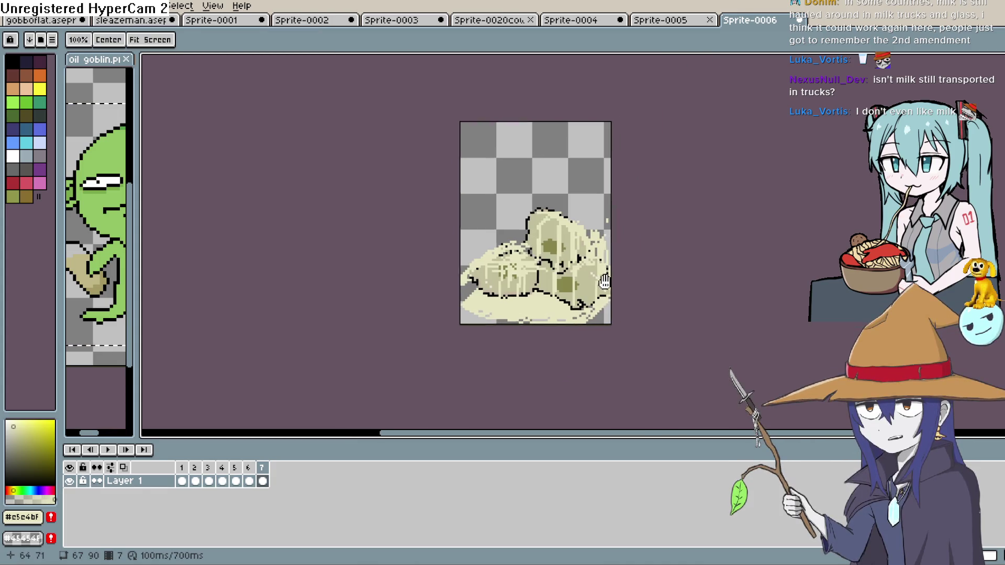
pyautogui.scroll(-2, 540, 320)
pyautogui.scroll(2, 533, 248)
pyautogui.moveTo(548, 257); pyautogui.dragTo(474, 199)
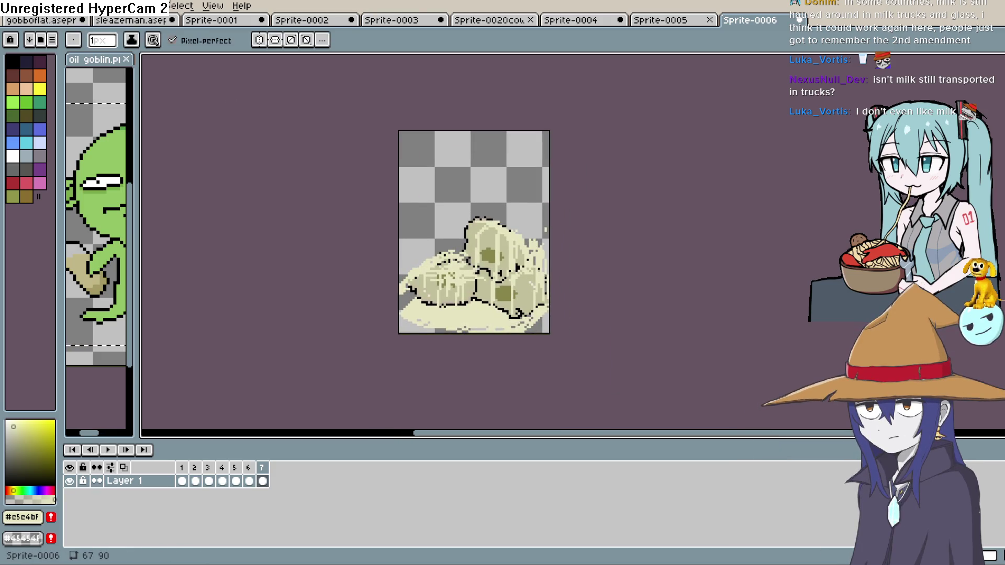
pyautogui.click(108, 450)
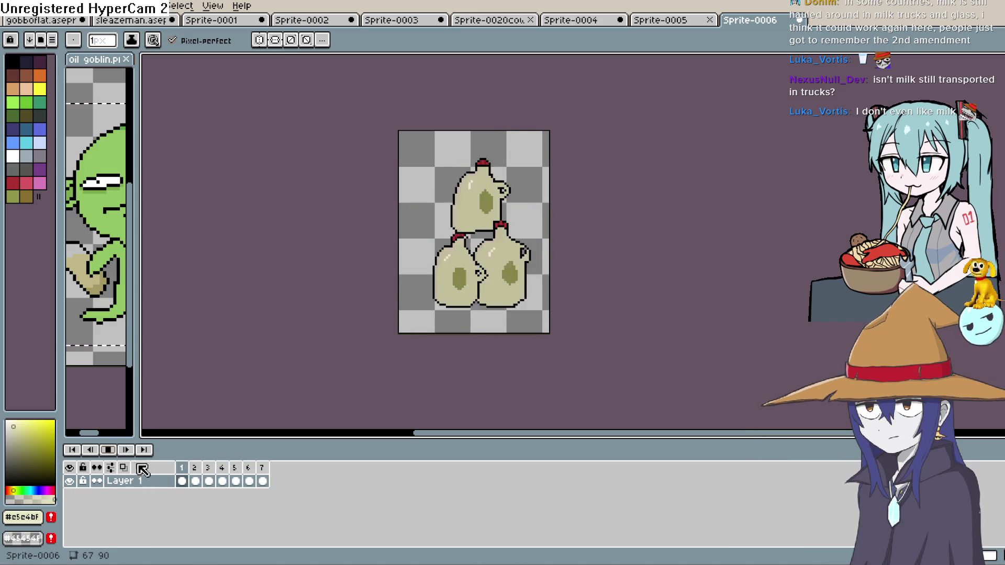
# - Choose a slower speed under Frame > Playback, play the animation, and stop on frame 4
pyautogui.click(154, 7)
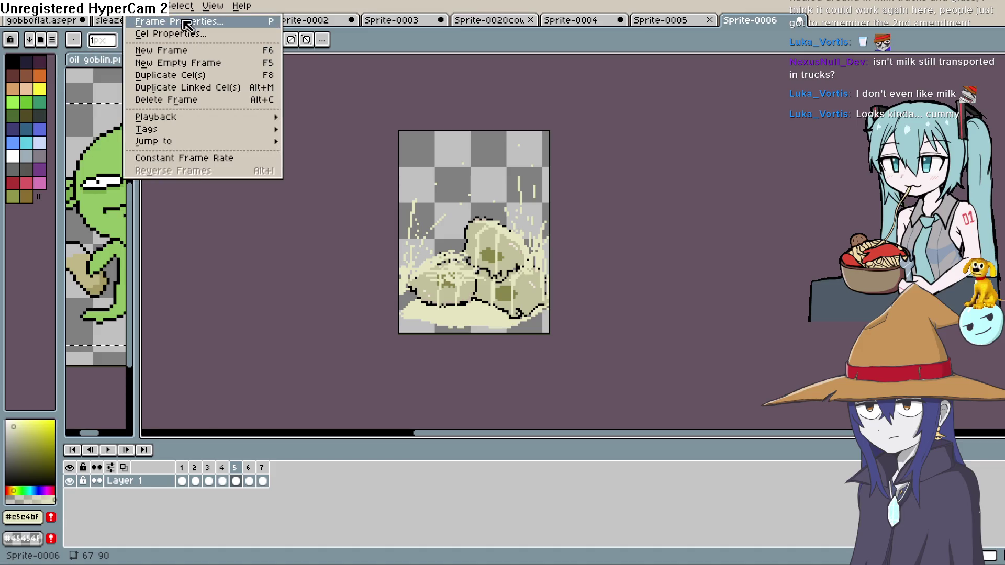
pyautogui.moveTo(236, 116)
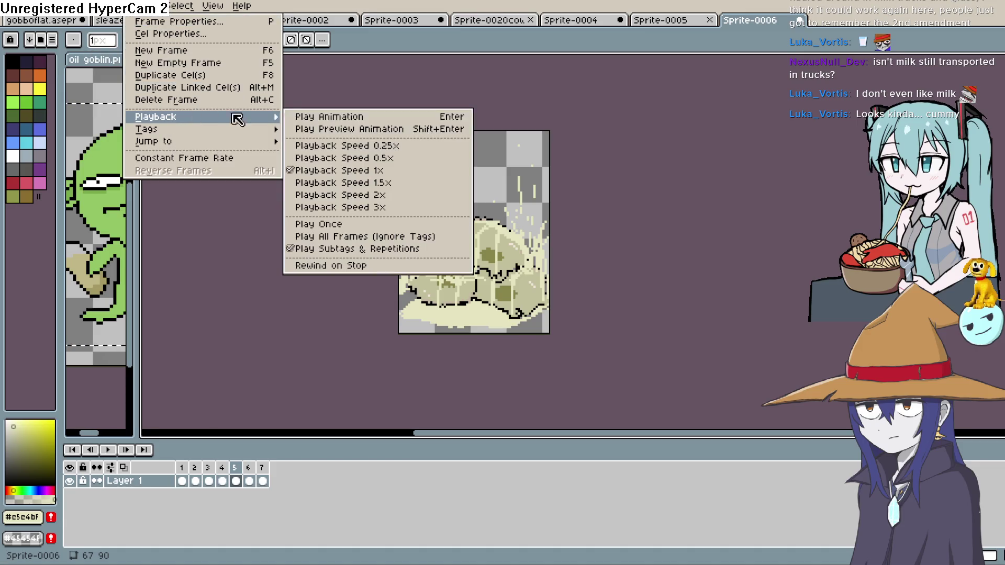
pyautogui.click(377, 150)
pyautogui.click(108, 449)
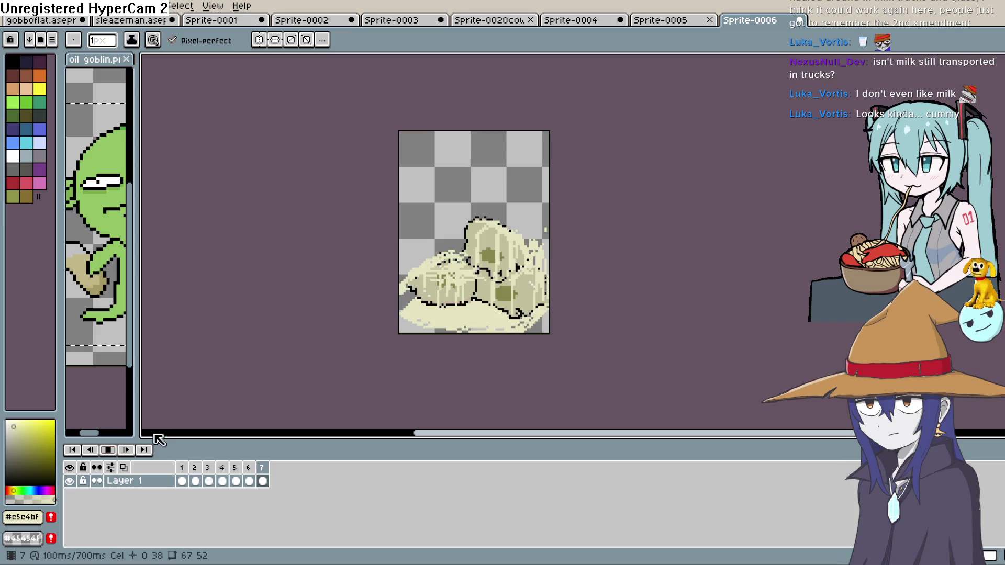
pyautogui.click(107, 449)
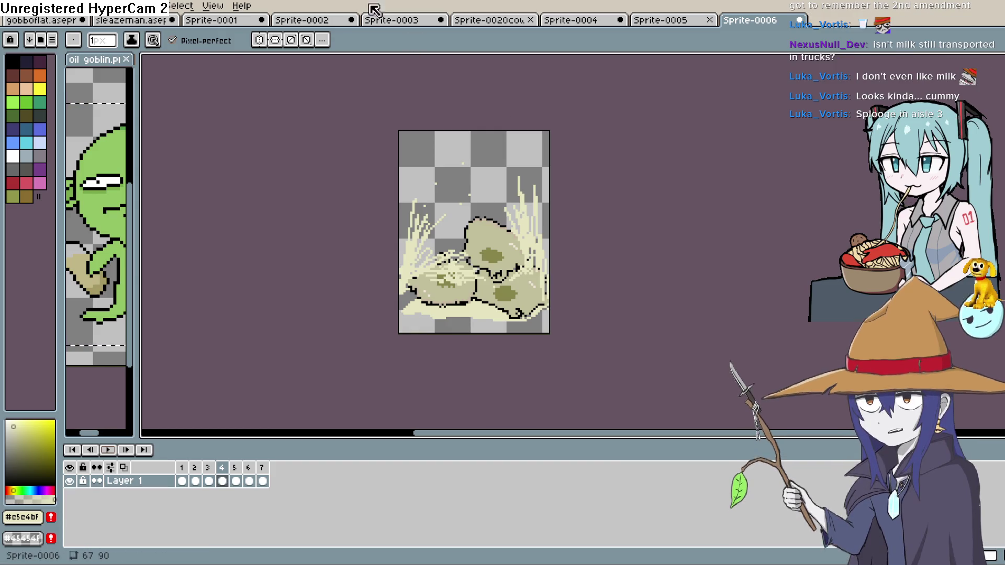
# - Export the Aseprite spill animation as MMILK.png, accepting export as seven separate PNG files
pyautogui.click(10, 6)
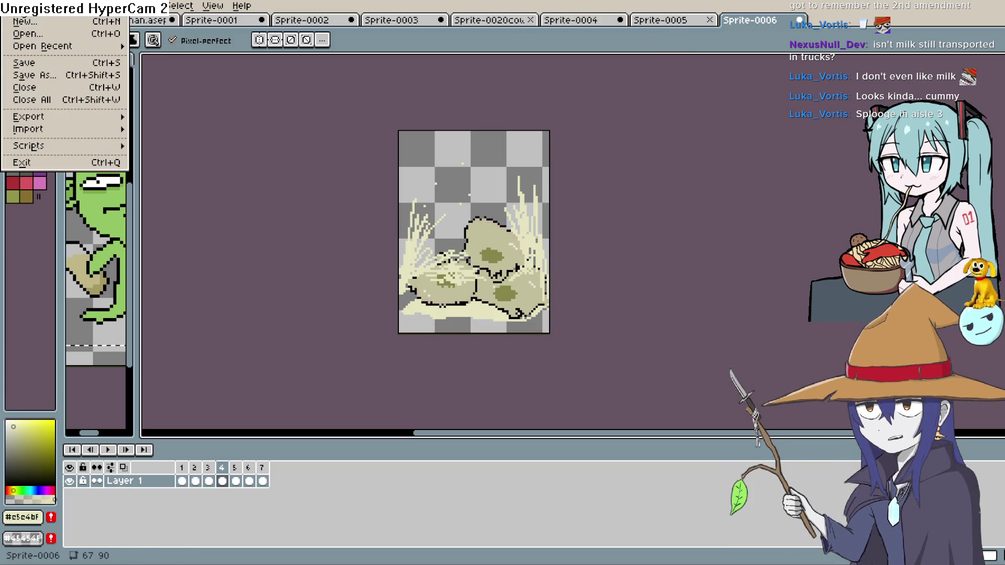
pyautogui.moveTo(79, 124)
pyautogui.click(233, 118)
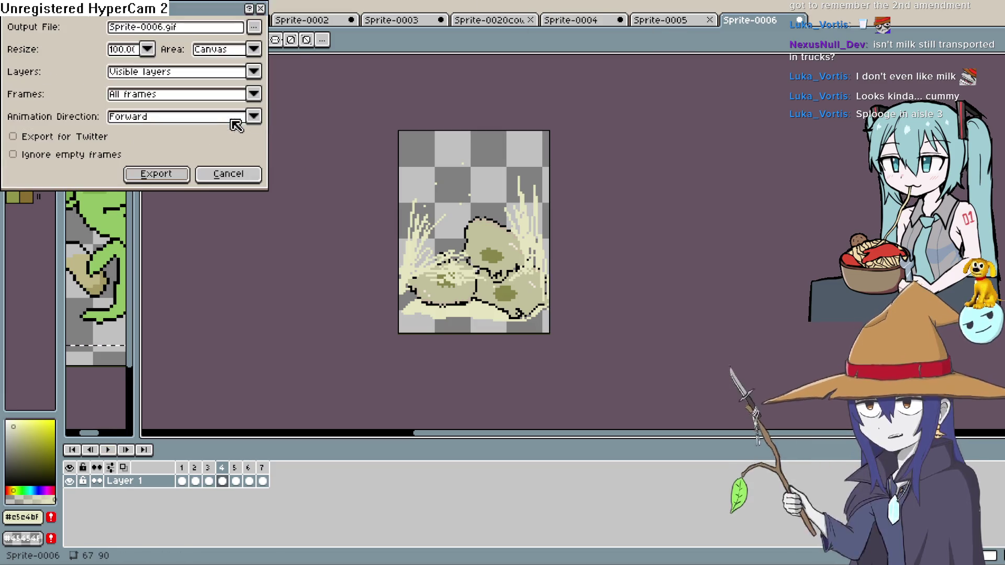
pyautogui.click(253, 27)
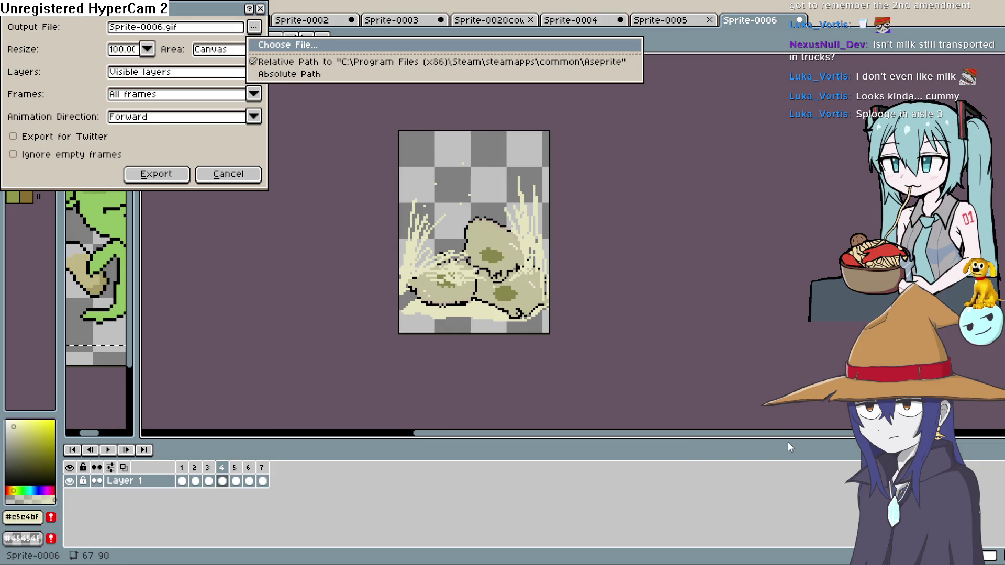
pyautogui.press('Return')
pyautogui.click(174, 178)
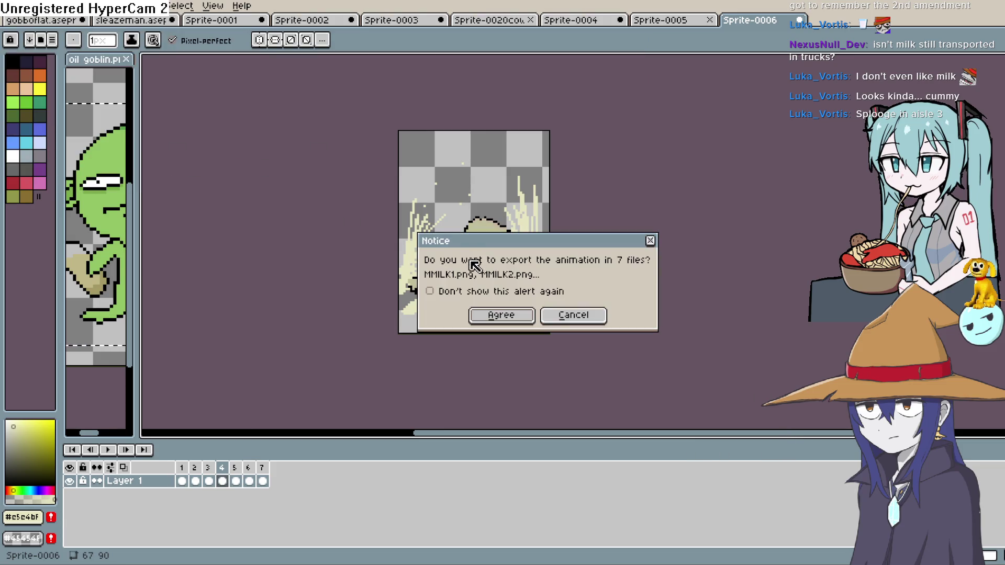
pyautogui.click(494, 316)
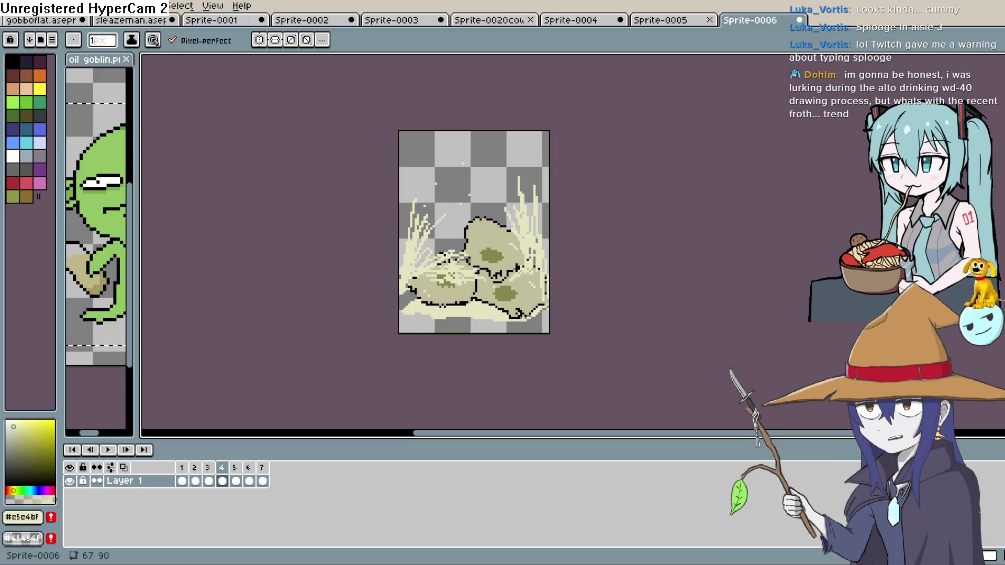
# - Back in Construct 3, drag the dark blob Sprite7 slightly up and right on Layout 1
pyautogui.hotkey('alt', 'Tab')
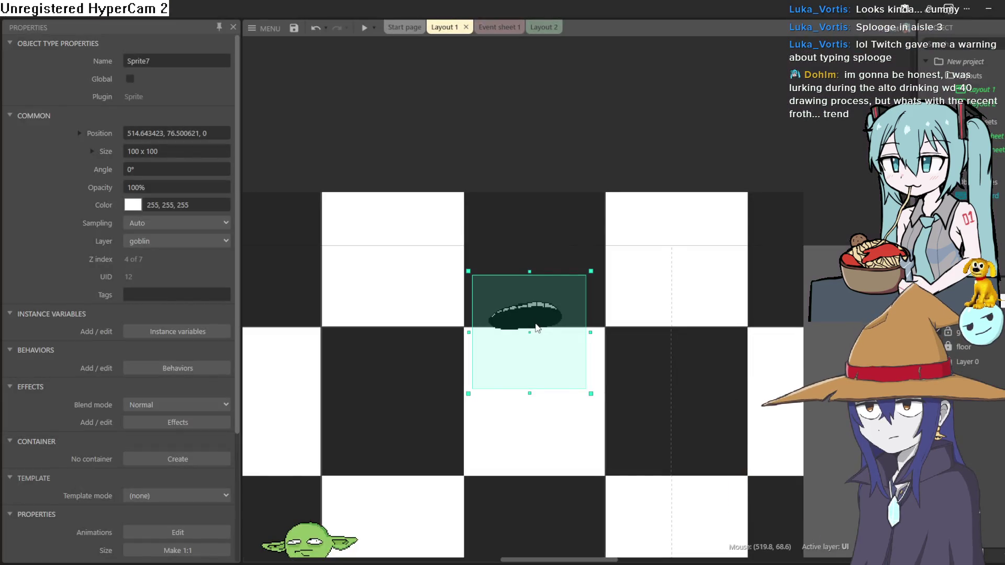
pyautogui.moveTo(536, 328); pyautogui.dragTo(560, 328)
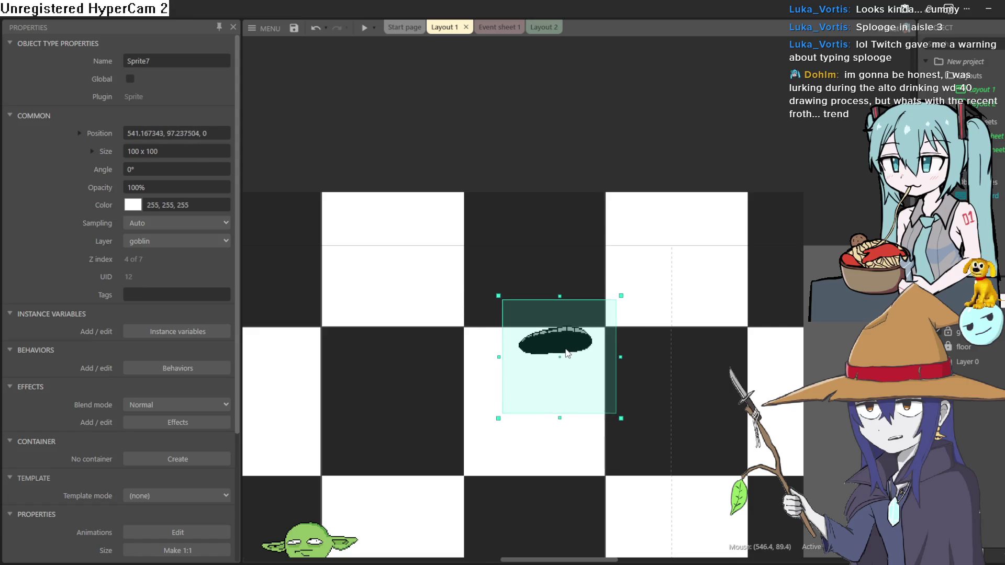
pyautogui.scroll(-1, 469, 374)
pyautogui.moveTo(469, 374); pyautogui.dragTo(658, 334)
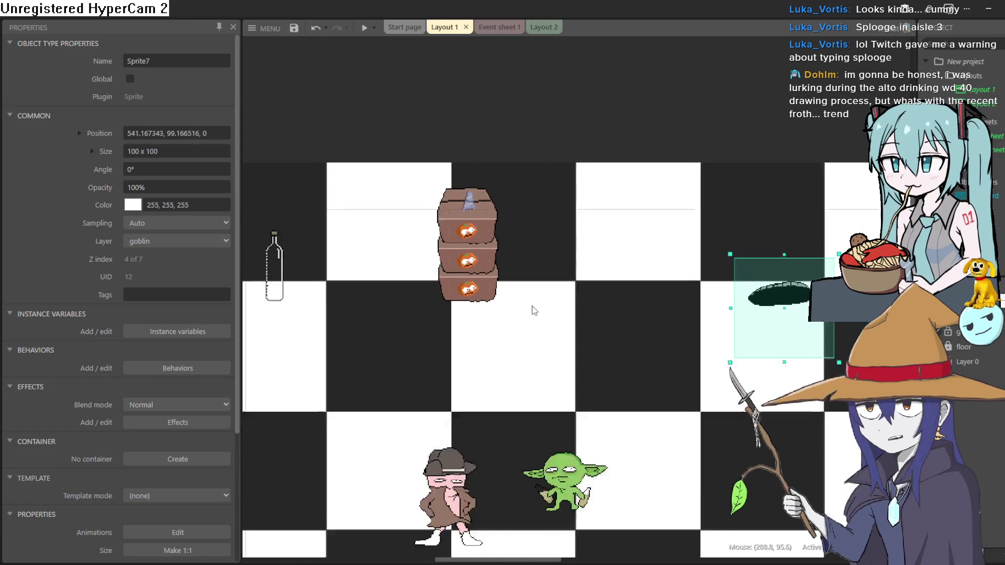
pyautogui.scroll(-2, 522, 314)
pyautogui.scroll(2, 610, 307)
pyautogui.moveTo(610, 308); pyautogui.dragTo(526, 307)
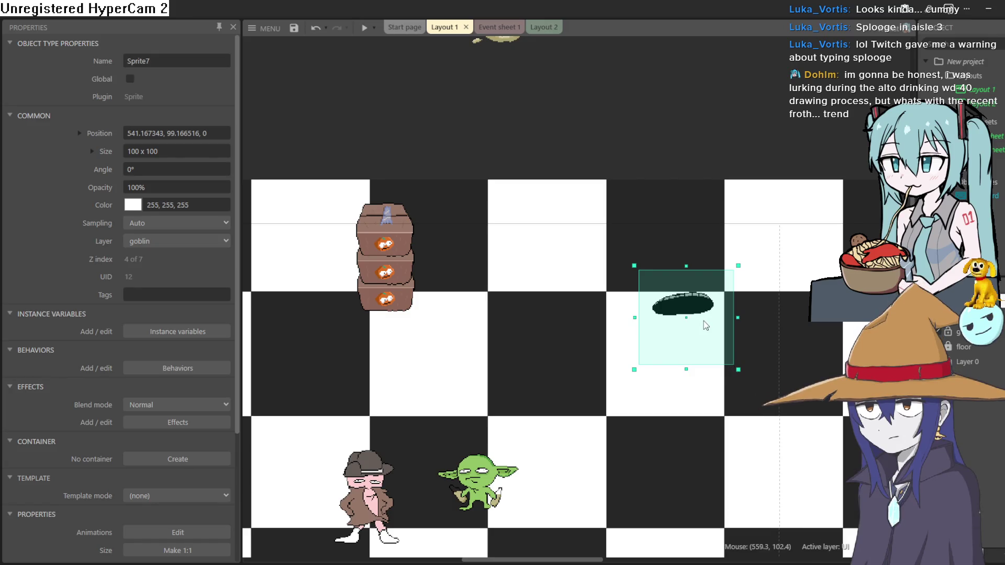
pyautogui.scroll(2, 705, 326)
pyautogui.scroll(-2, 714, 329)
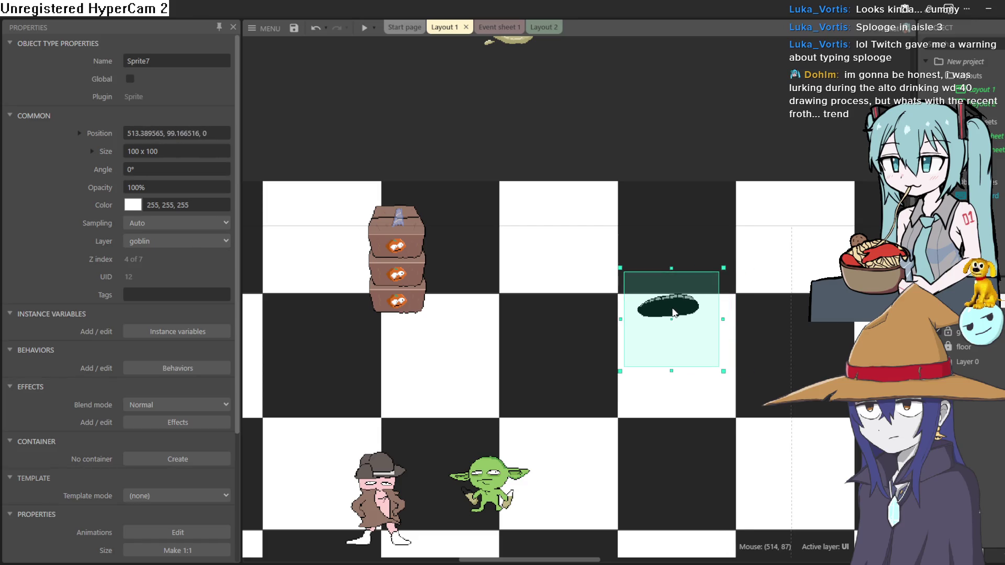
pyautogui.moveTo(674, 312); pyautogui.dragTo(705, 275)
# - Add a new animation to Sprite7 and import the milk-jug splash frames into it
pyautogui.doubleClick(707, 273)
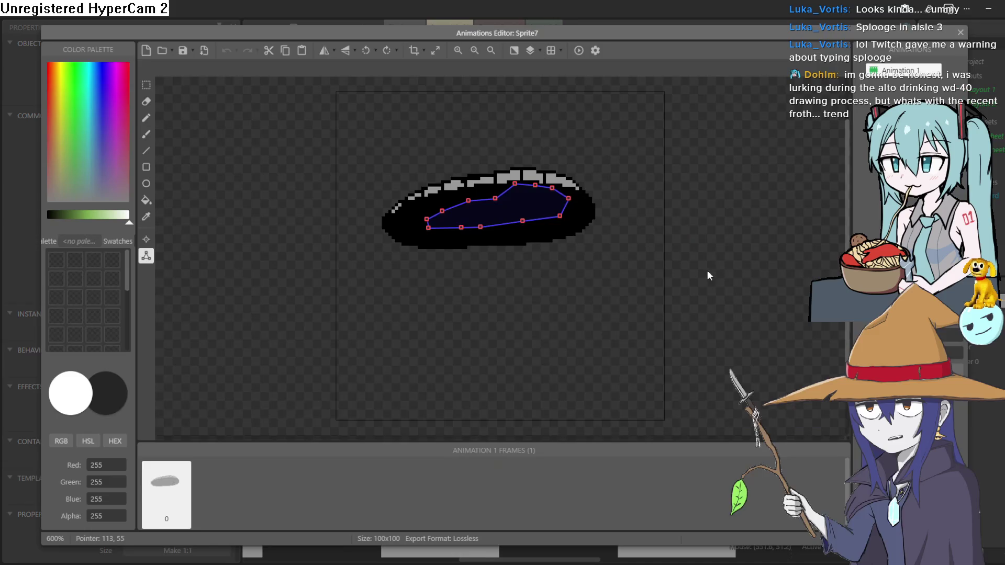
pyautogui.click(900, 84)
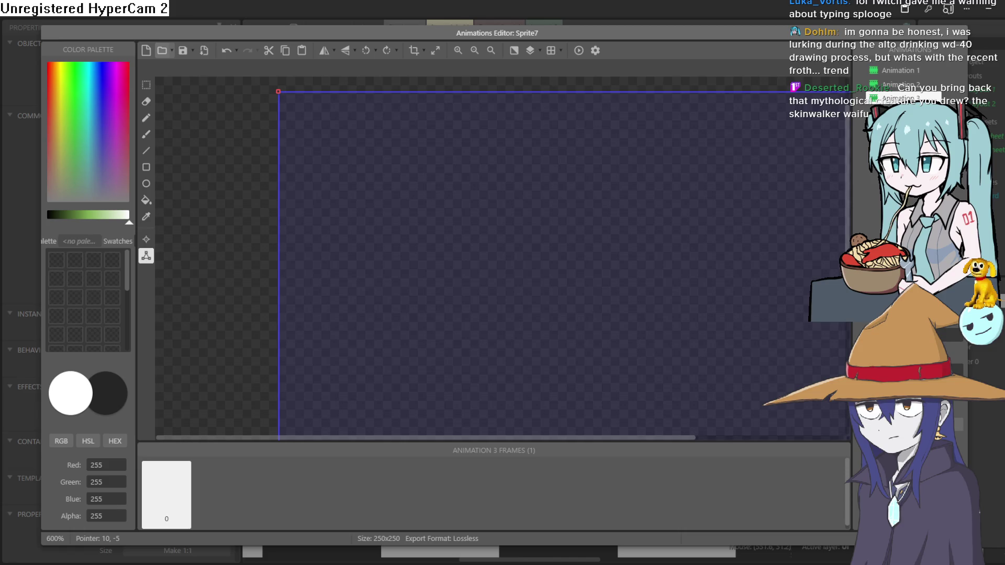
pyautogui.doubleClick(804, 161)
# - Preview the seven-frame Animation 2, stop playback, and close the Animations Editor
pyautogui.click(904, 85)
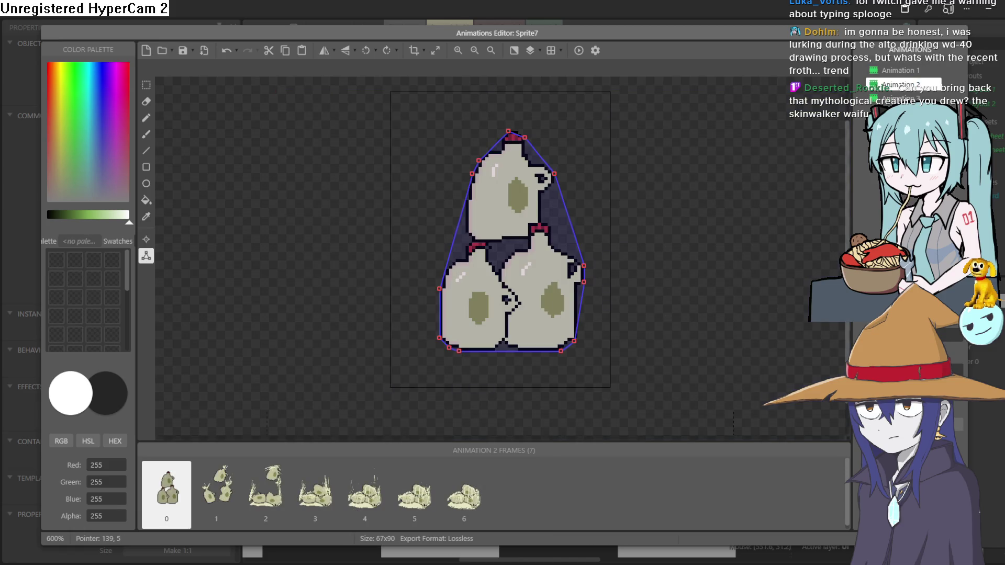
pyautogui.click(910, 98)
pyautogui.click(904, 85)
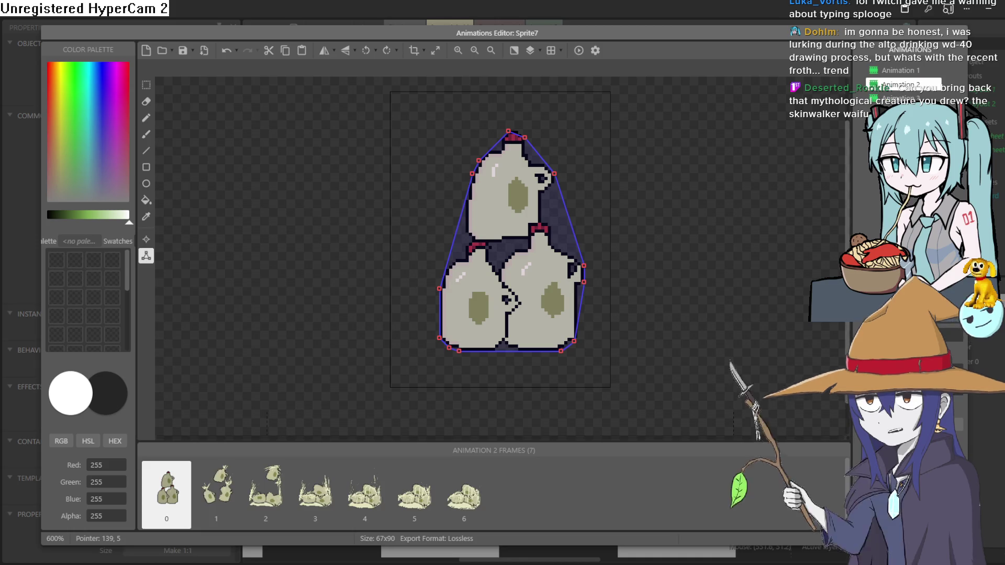
pyautogui.click(576, 53)
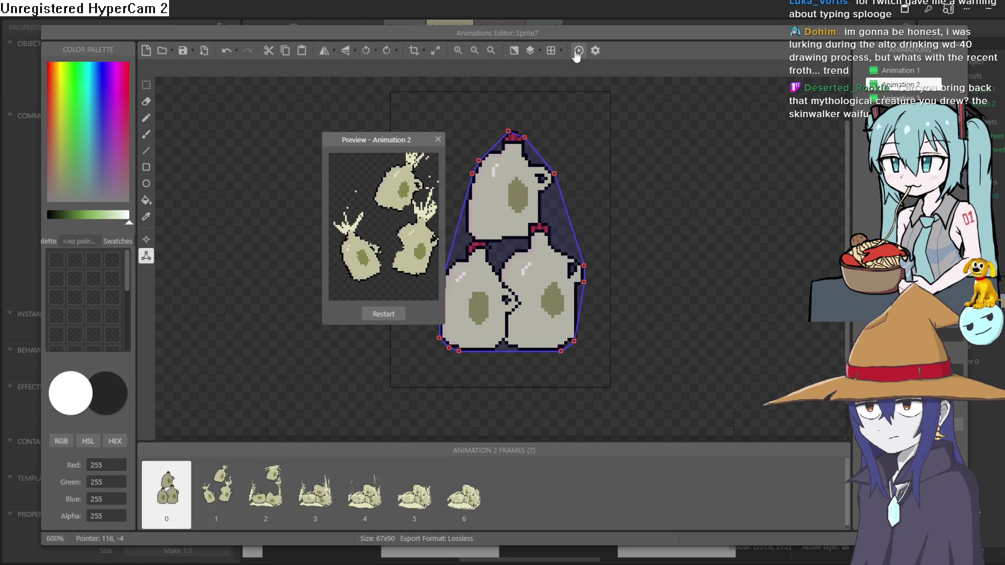
pyautogui.click(438, 139)
pyautogui.click(960, 35)
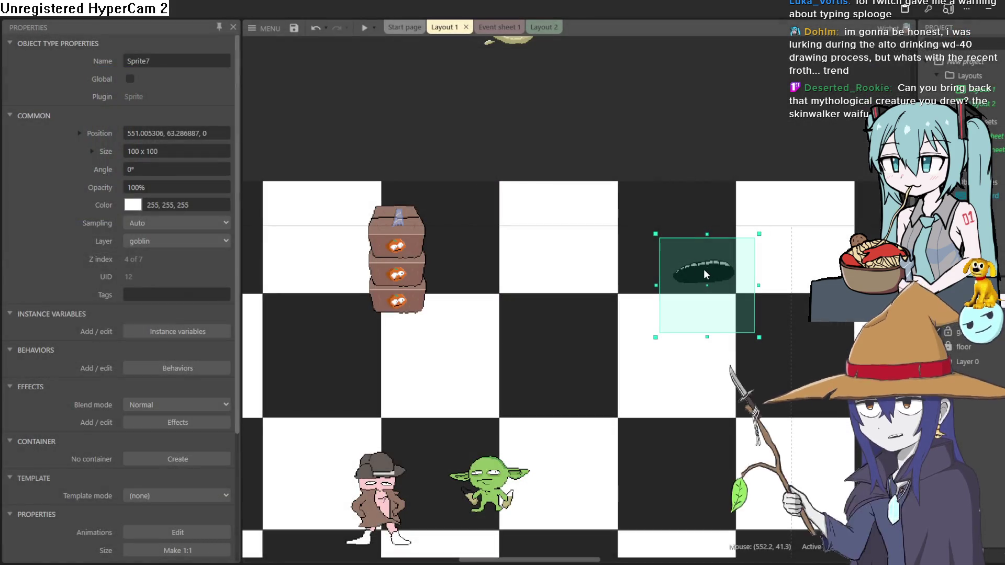
# - Set Sprite7's Initial animation to the milk-jug animation, nudge it up-right, and go to Event sheet 1
pyautogui.scroll(-3, 134, 392)
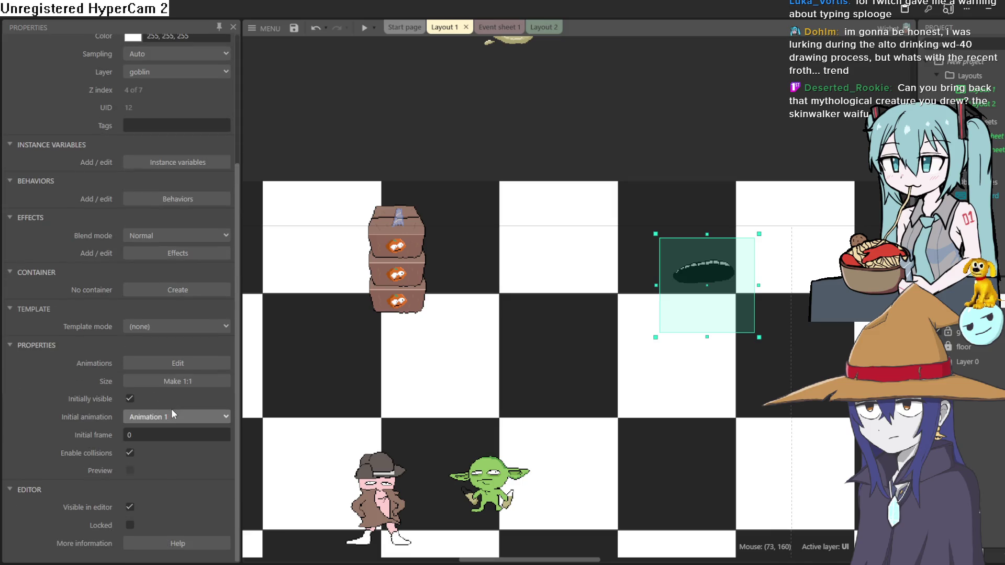
pyautogui.click(176, 416)
pyautogui.click(177, 441)
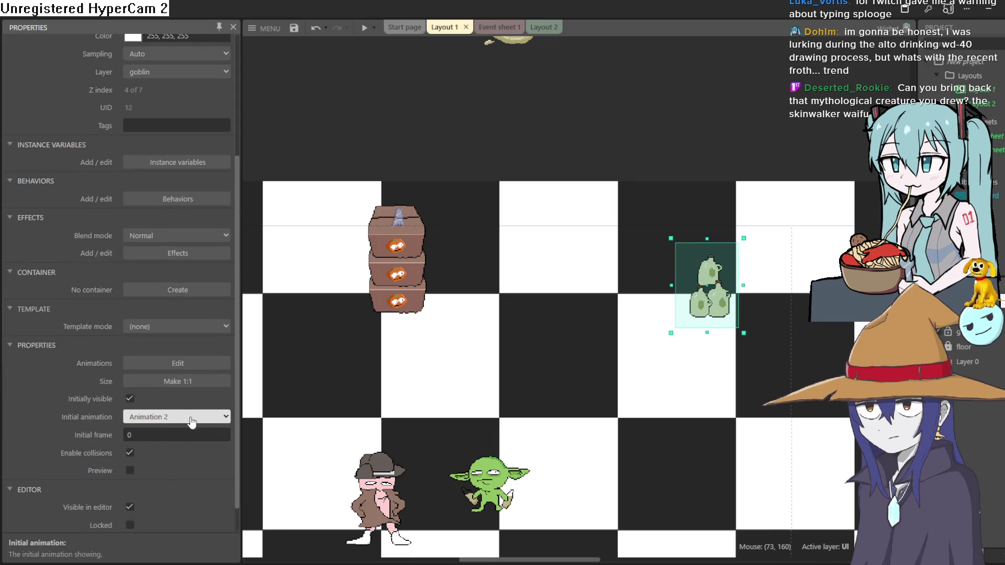
pyautogui.moveTo(715, 318); pyautogui.dragTo(729, 312)
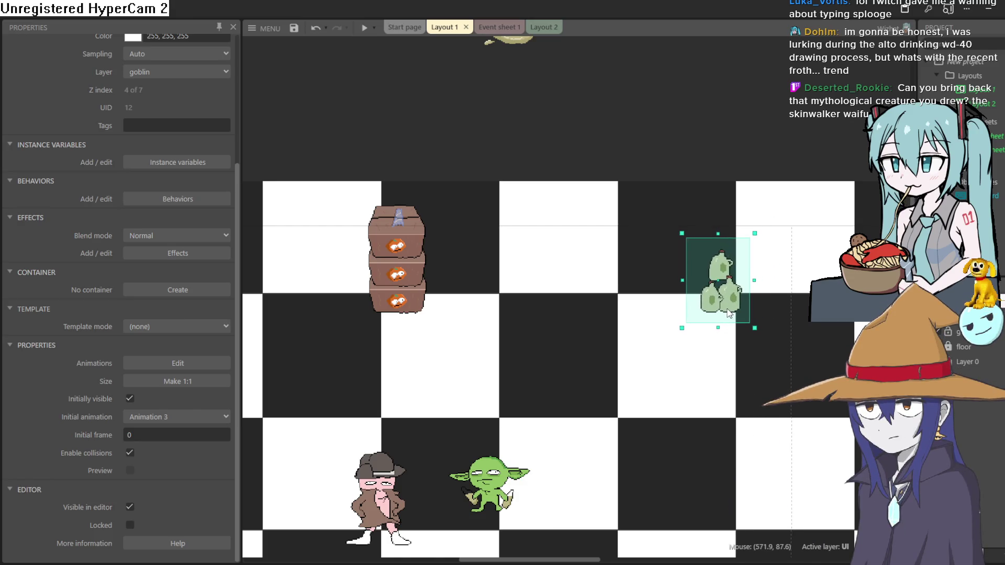
pyautogui.click(499, 27)
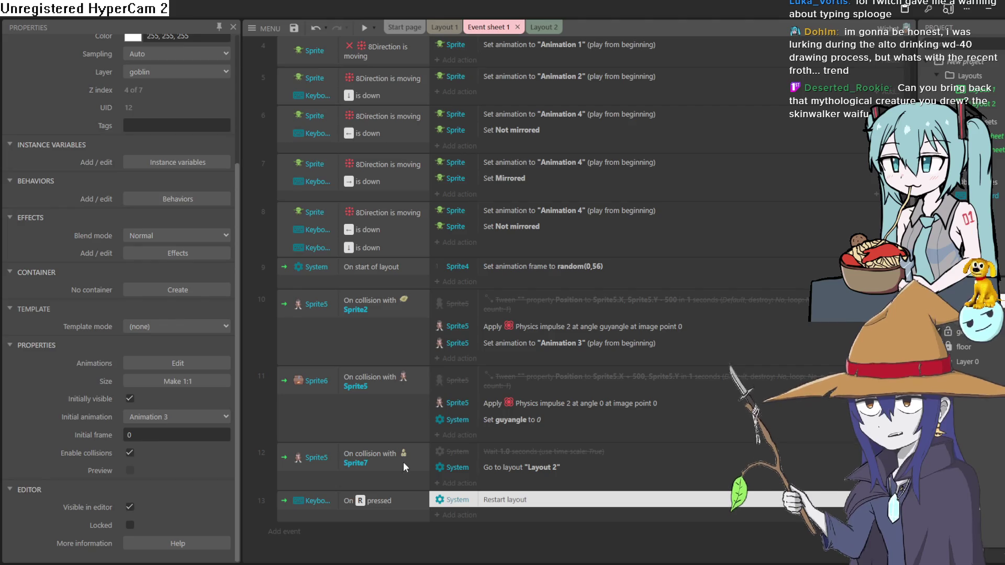
# - Add a Sprite7 'Set animation' action to Animation 3 in the collision event 12
pyautogui.click(463, 483)
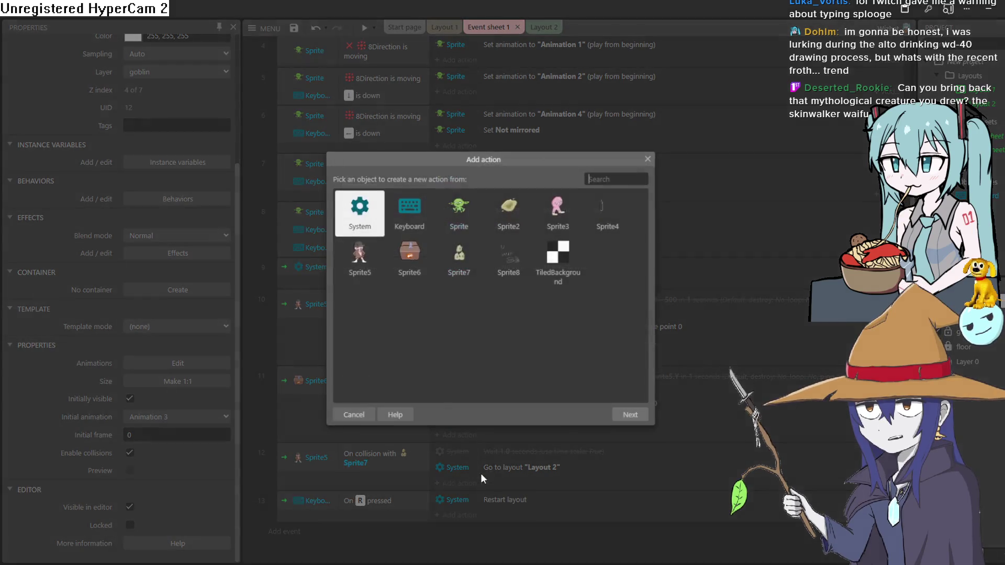
pyautogui.doubleClick(463, 260)
pyautogui.doubleClick(406, 339)
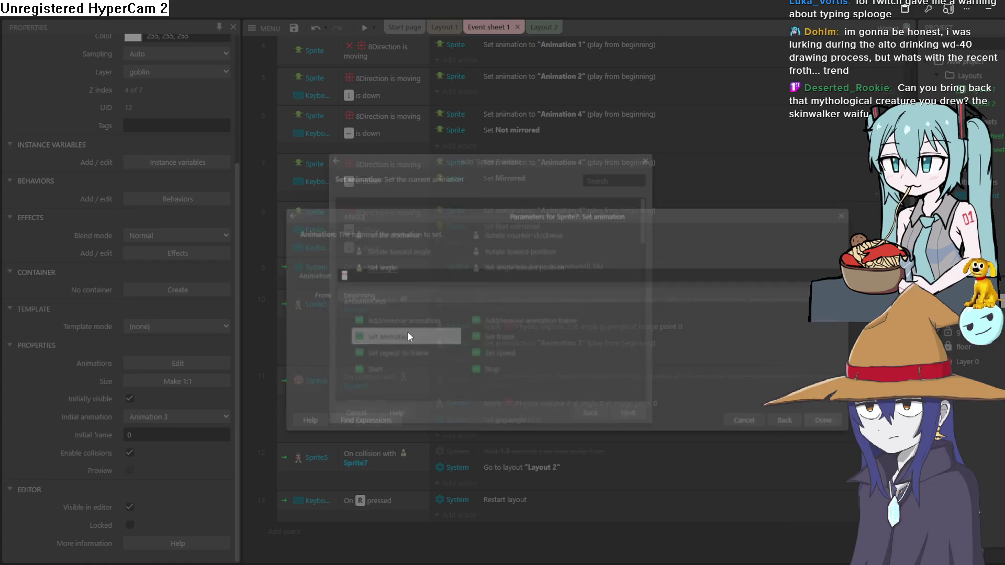
pyautogui.write('""')
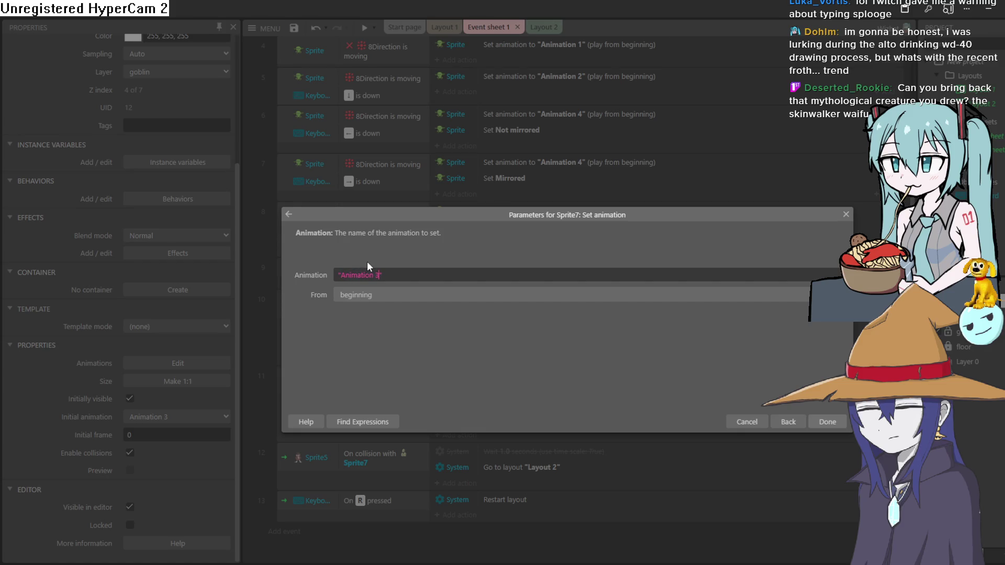
pyautogui.click(824, 422)
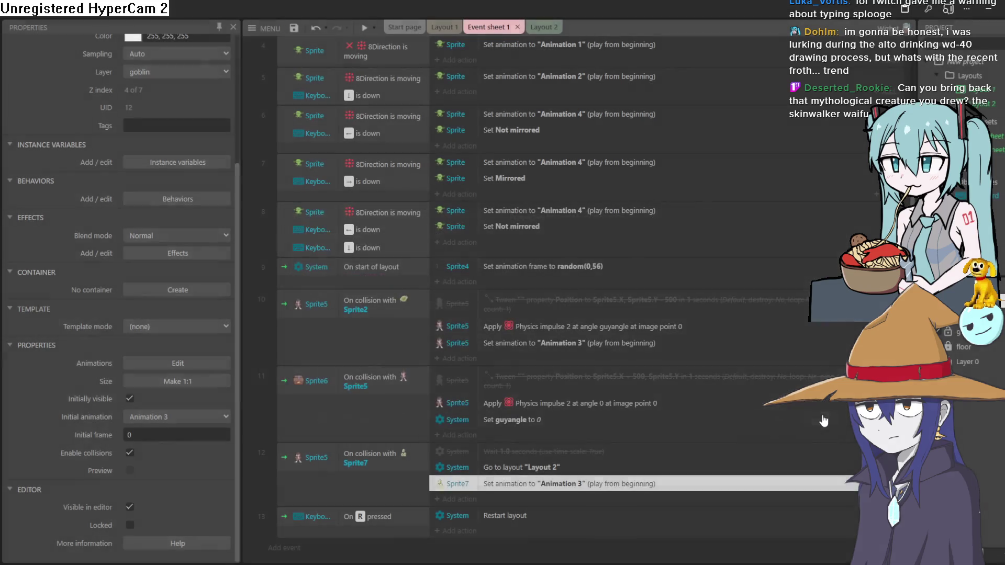
# - Re-enable the 1-second Wait, move Set animation above the layout change, and preview
pyautogui.click(541, 452)
pyautogui.rightClick(542, 456)
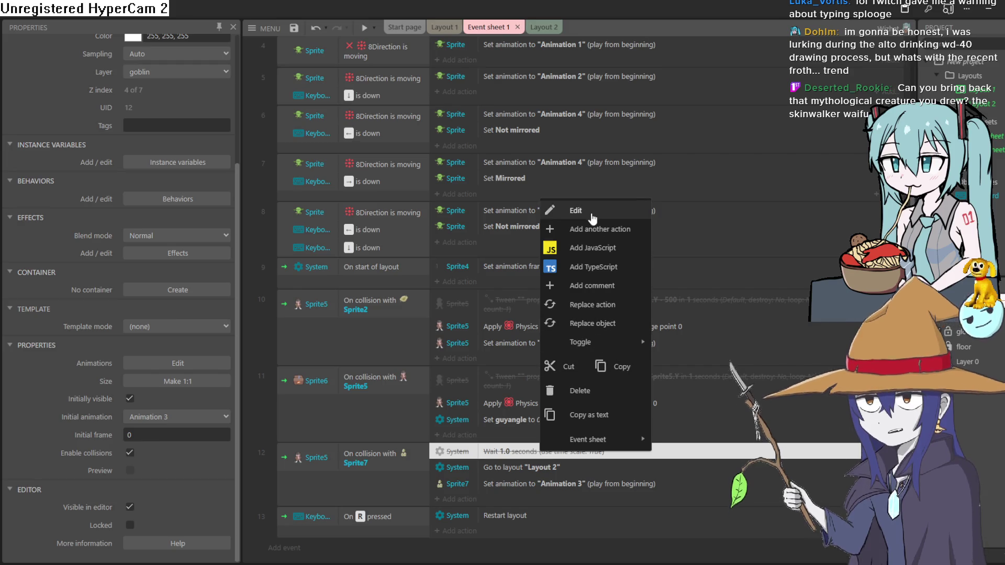
pyautogui.moveTo(622, 348)
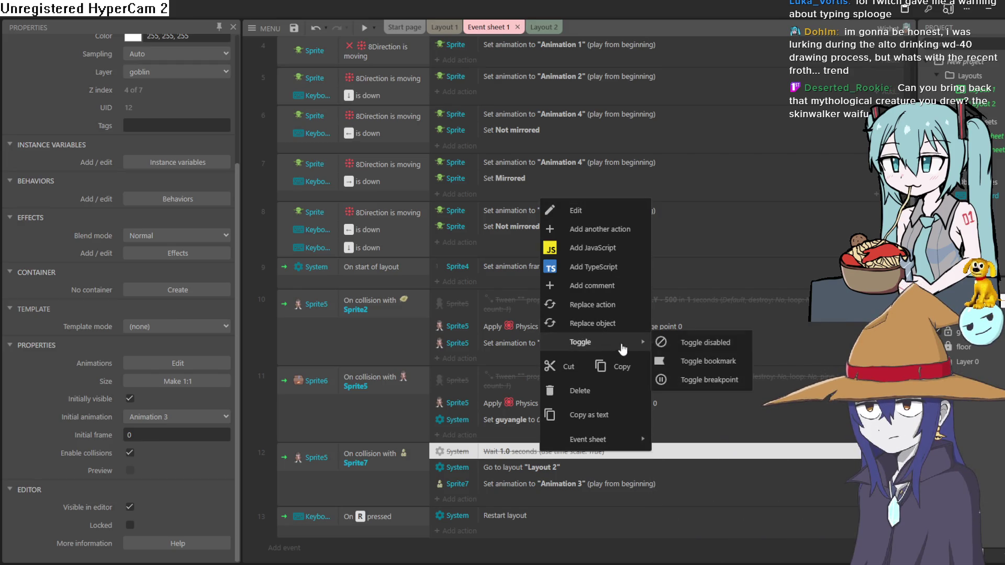
pyautogui.click(685, 347)
pyautogui.moveTo(535, 483); pyautogui.dragTo(531, 448)
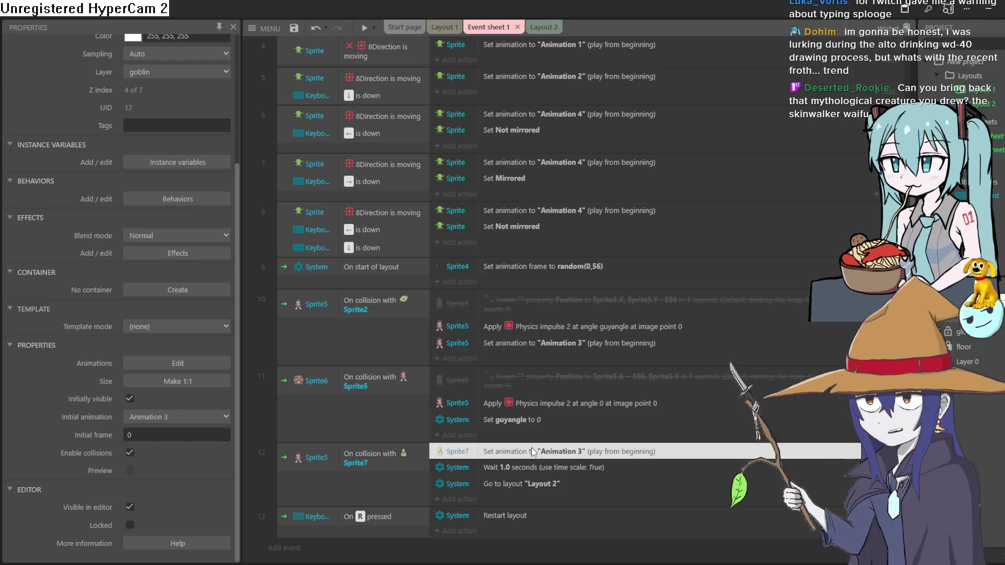
pyautogui.click(365, 27)
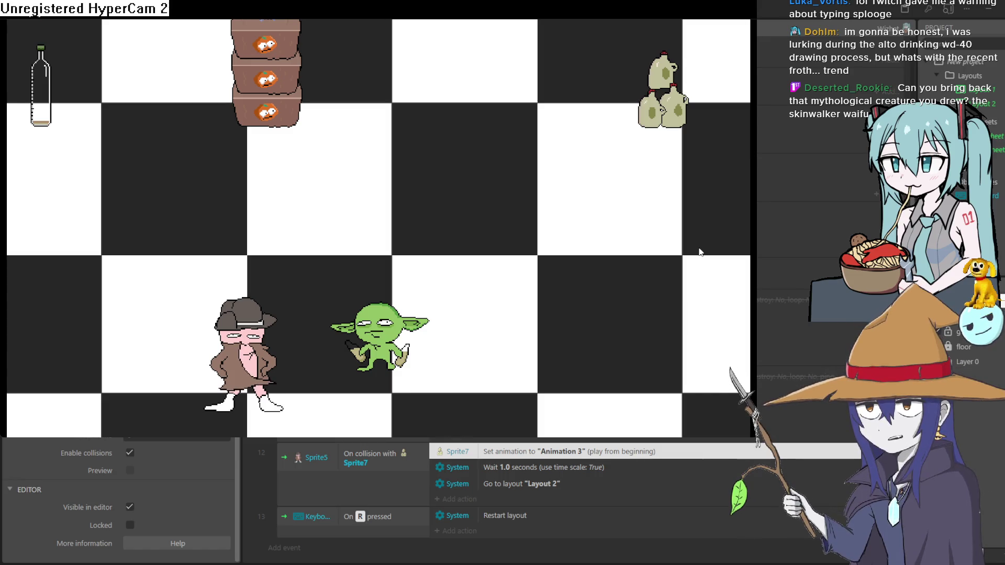
# - Walk the goblin around the level with the arrow keys, then close the preview
pyautogui.press('Right')
pyautogui.press('Left')
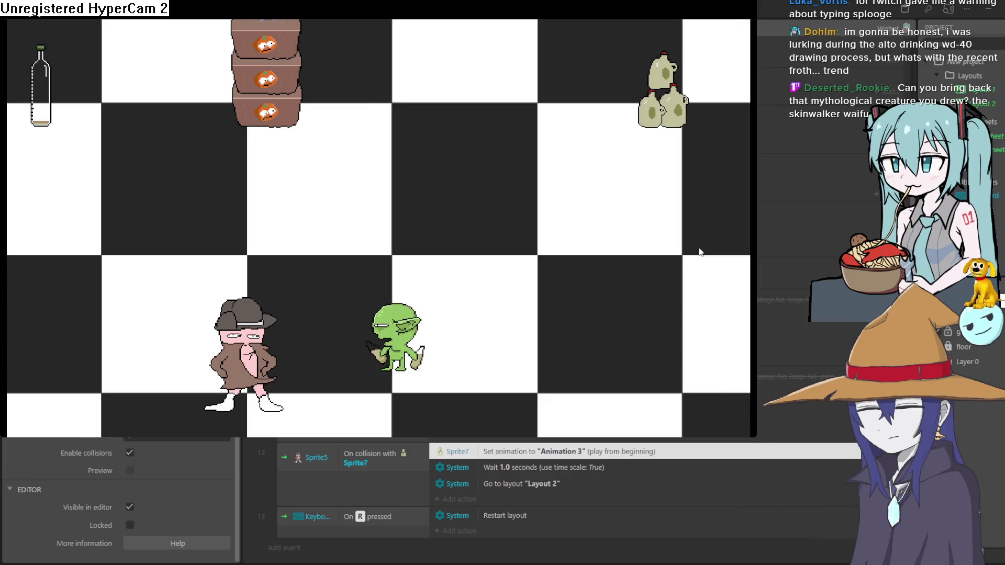
pyautogui.press('Right')
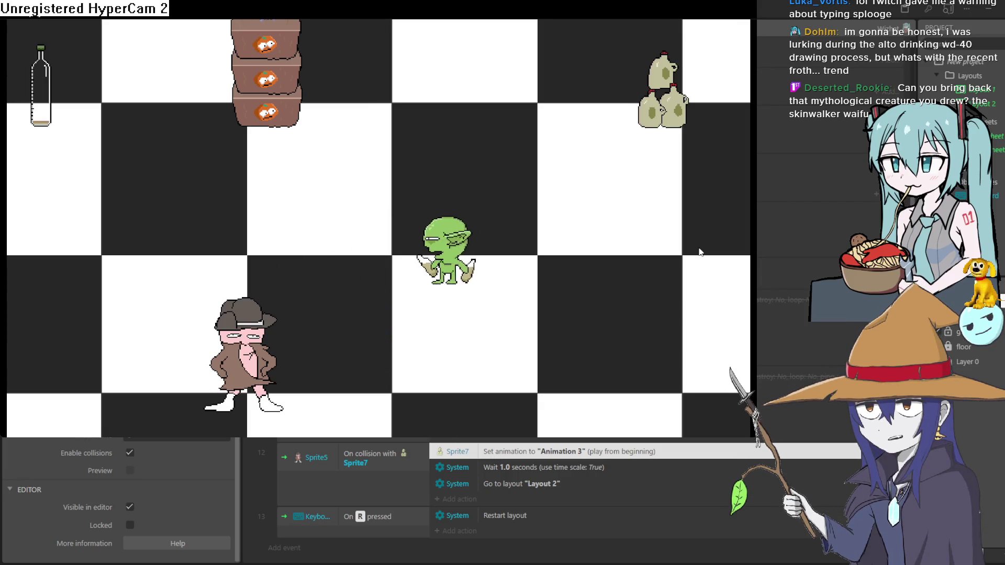
pyautogui.press('Right')
pyautogui.press('Up')
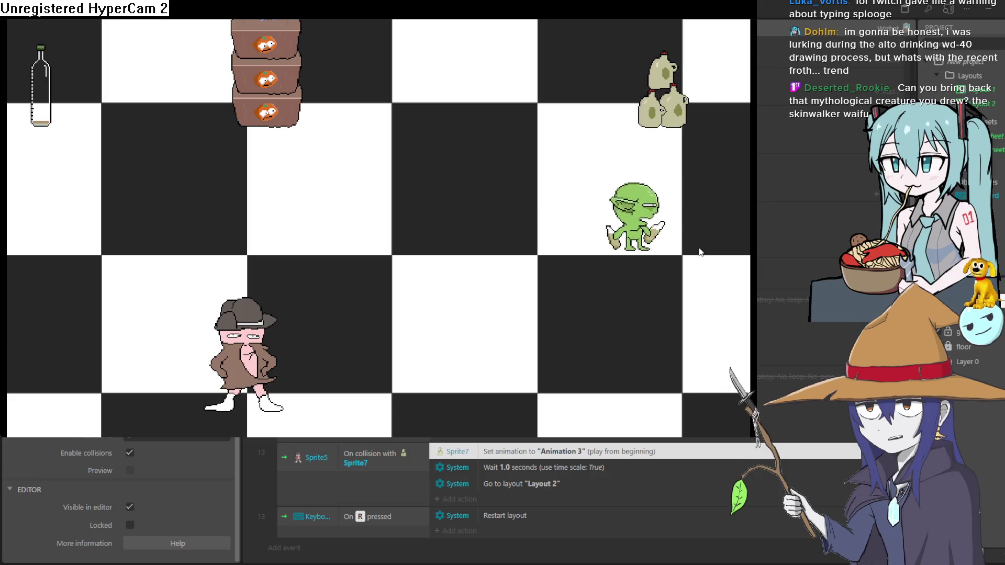
pyautogui.press('Down')
pyautogui.press('Left')
pyautogui.press('Up')
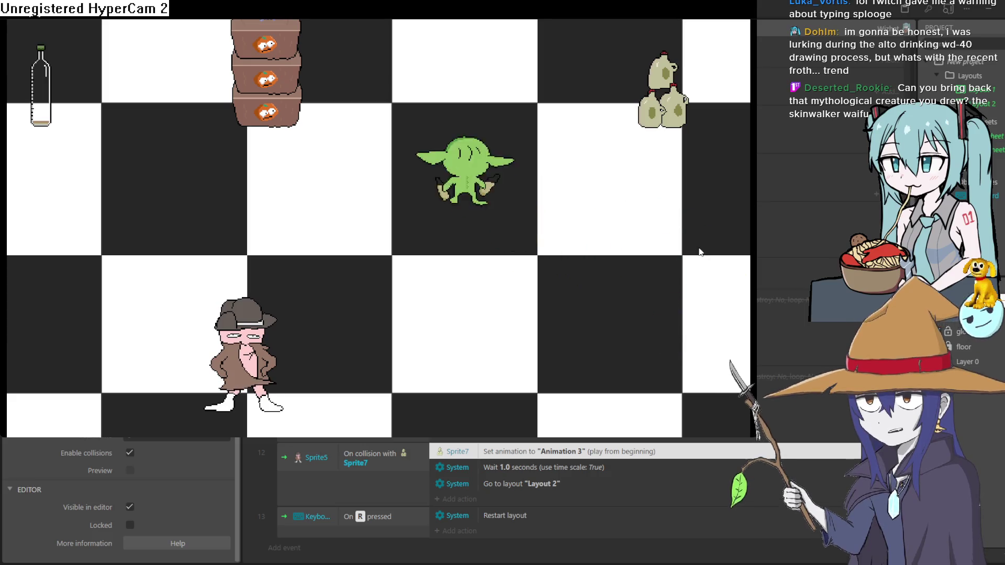
pyautogui.press('Left')
pyautogui.press('Down')
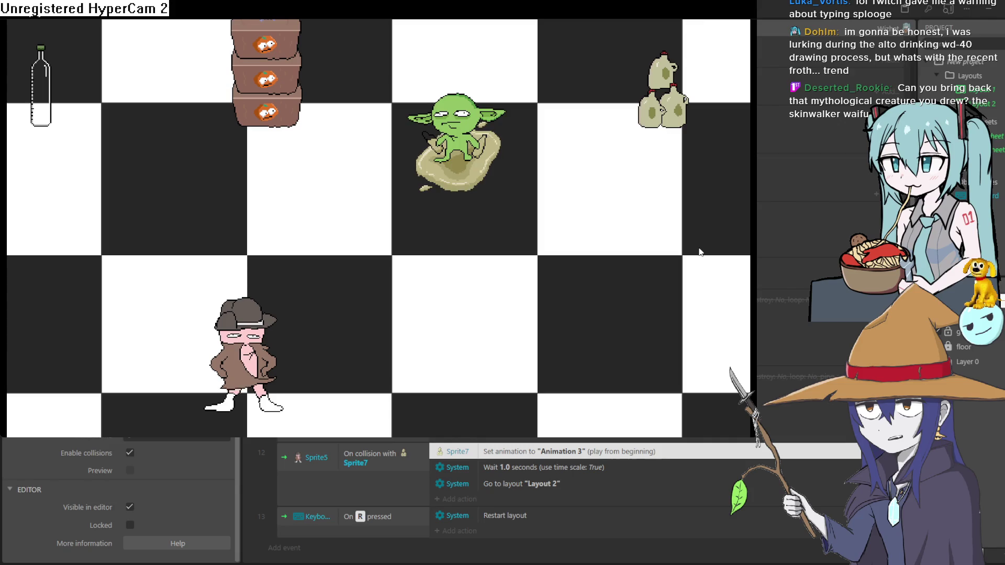
pyautogui.press('Down')
pyautogui.press('Left')
pyautogui.press('Up')
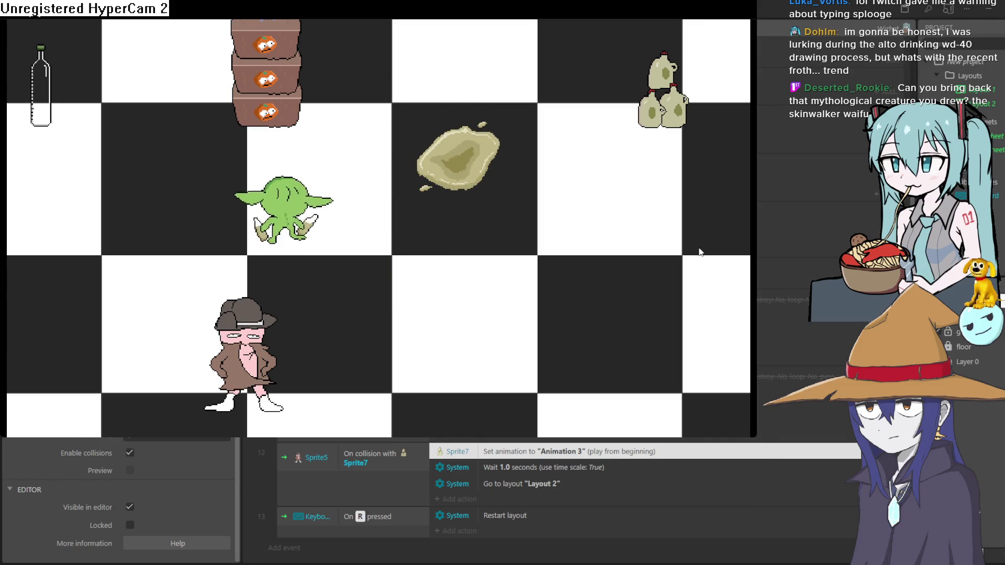
pyautogui.press('Down')
pyautogui.press('Right')
pyautogui.press('Down')
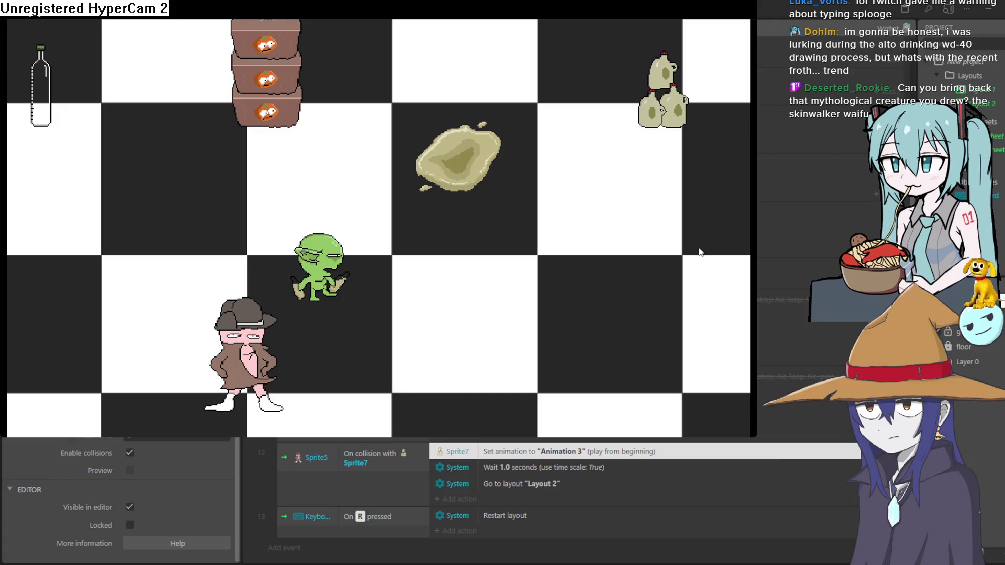
pyautogui.press('Right')
pyautogui.press('Up')
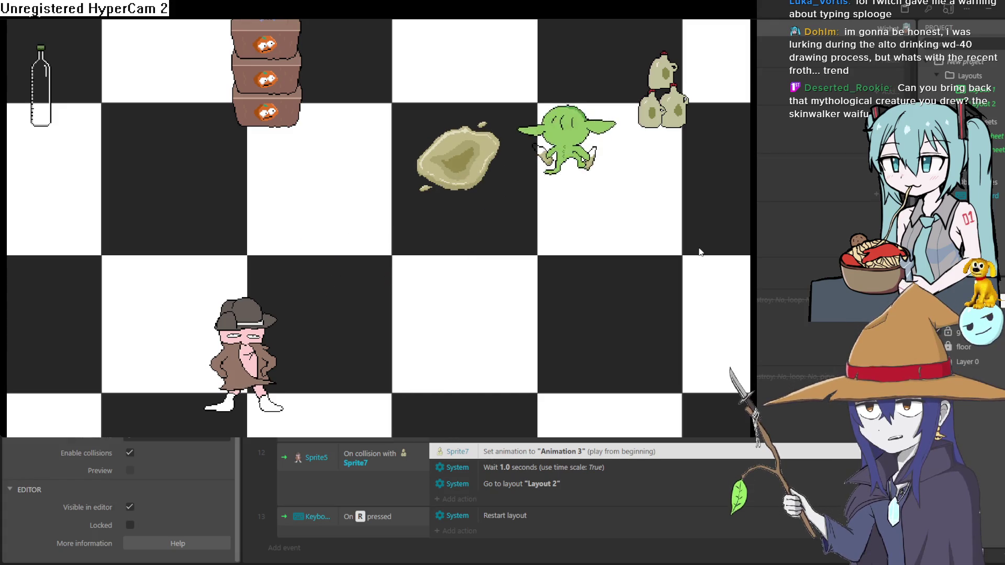
pyautogui.press('Left')
pyautogui.press('Down')
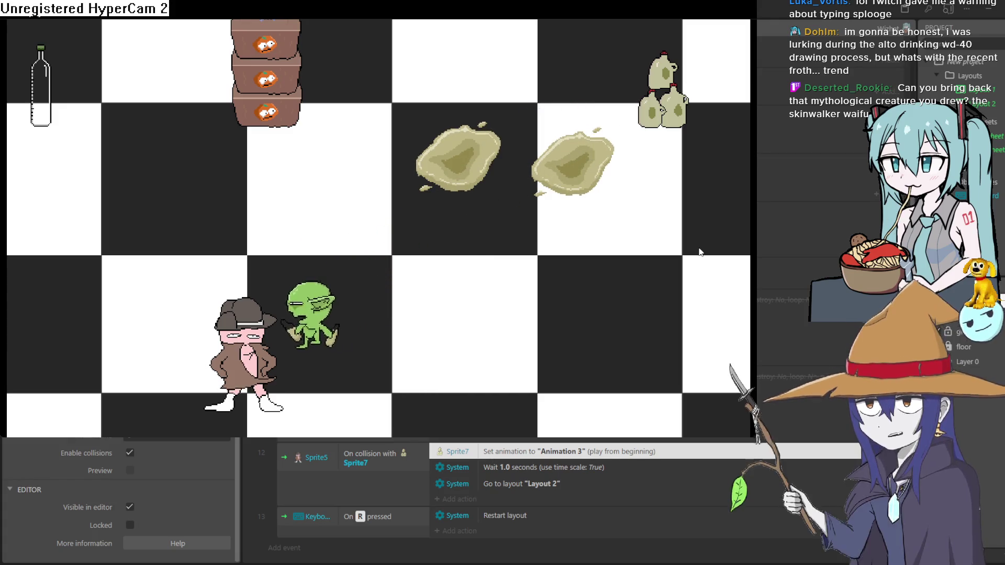
pyautogui.press('Left')
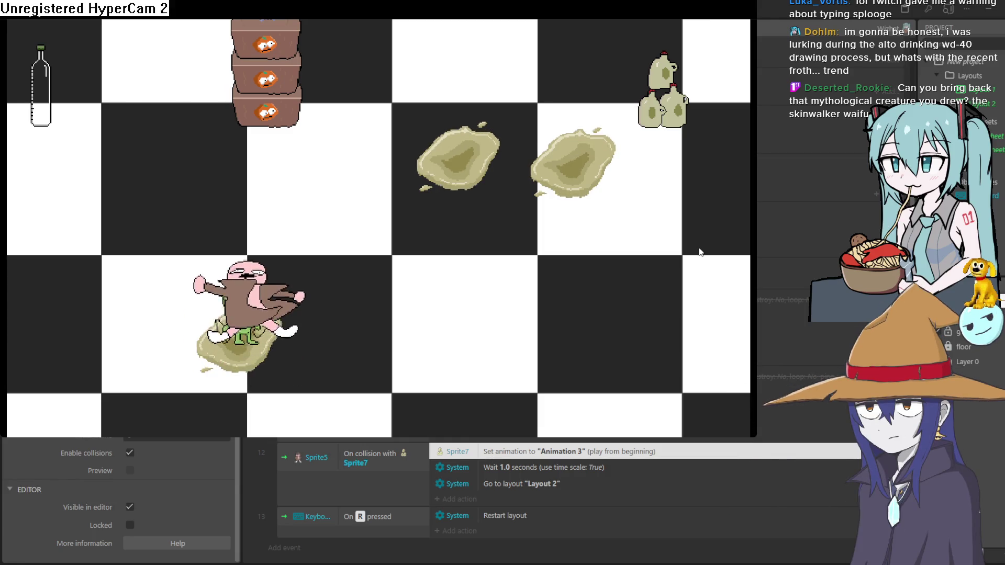
pyautogui.press('Up')
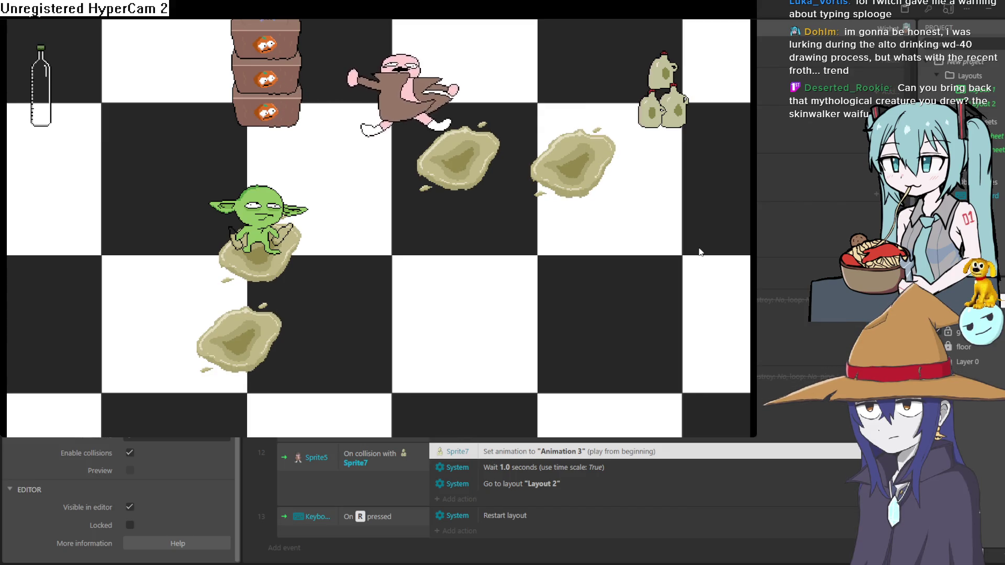
pyautogui.press('Right')
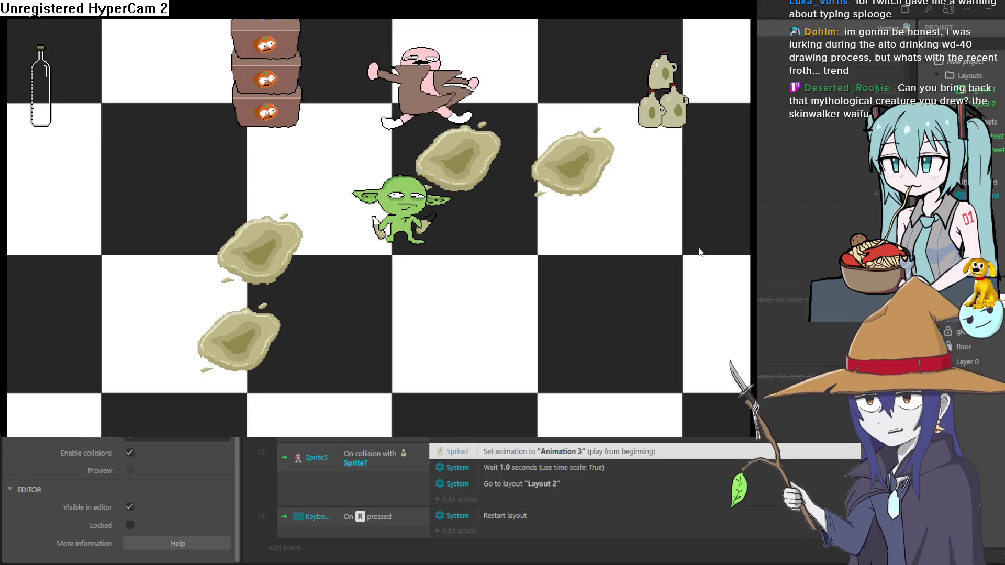
pyautogui.hotkey('alt', 'F4')
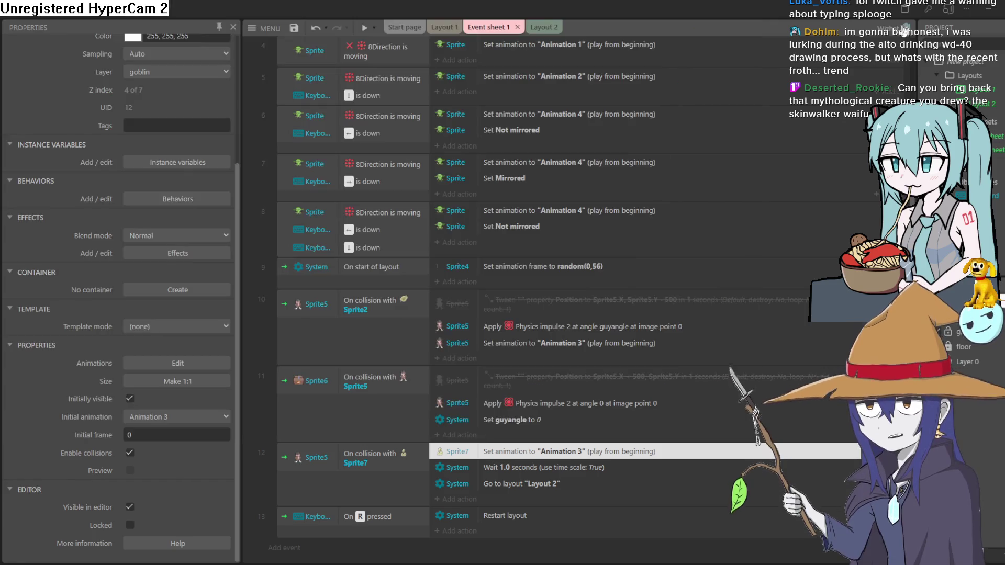
# - Run a second test, steering the goblin into the detective, then view the Layout 2 win screen
pyautogui.click(360, 27)
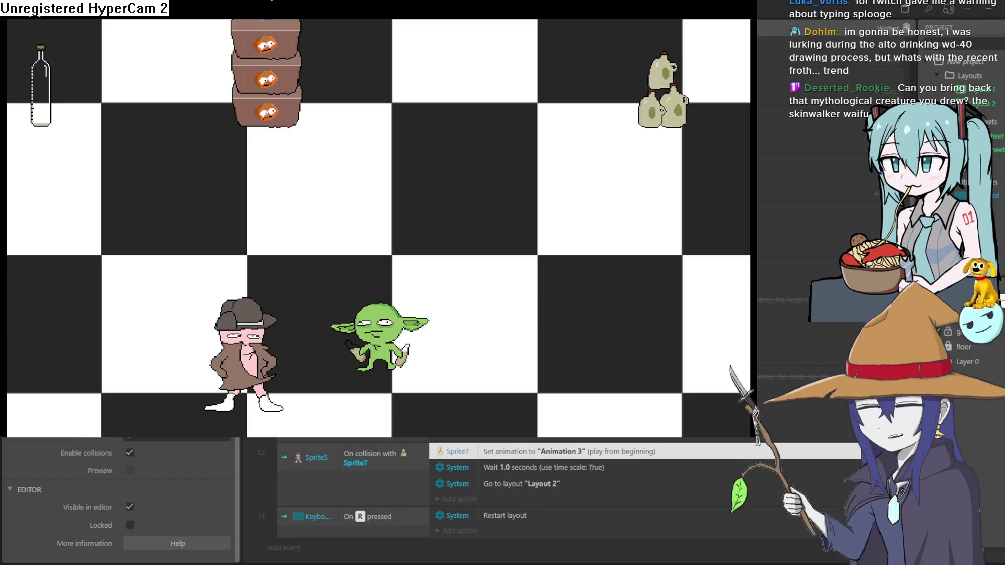
pyautogui.press('Left')
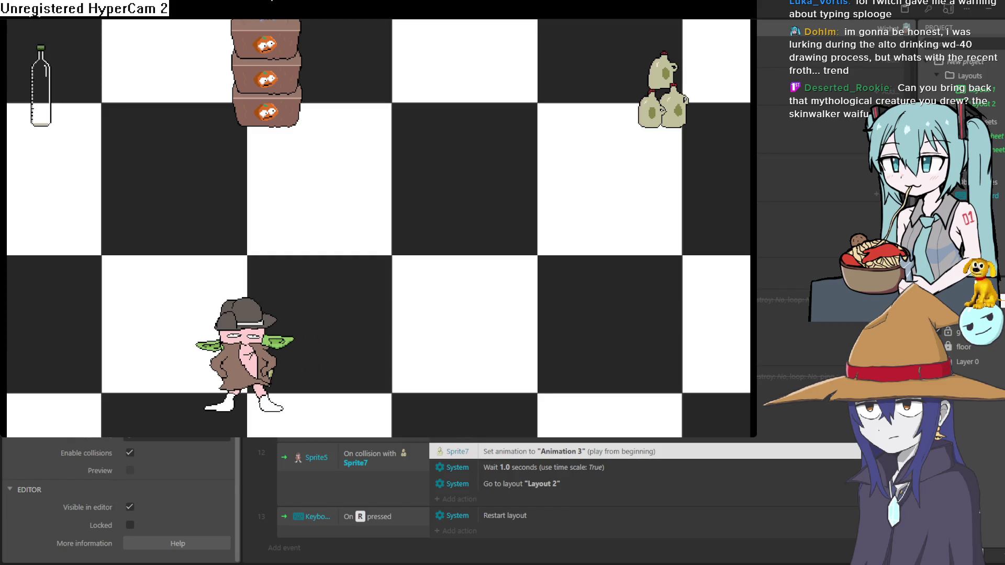
pyautogui.press('Right')
pyautogui.press('Up')
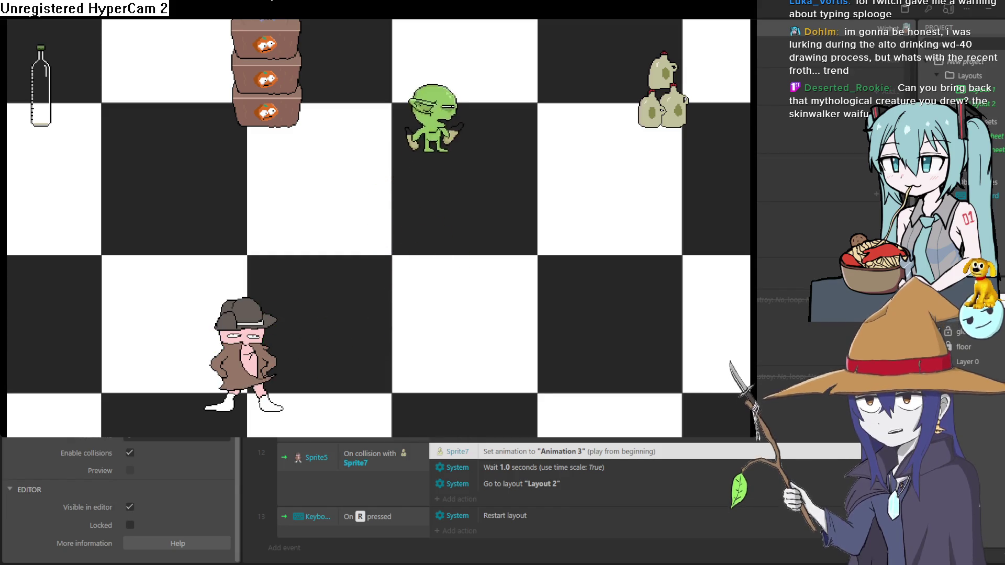
pyautogui.press('Right')
pyautogui.press('Up')
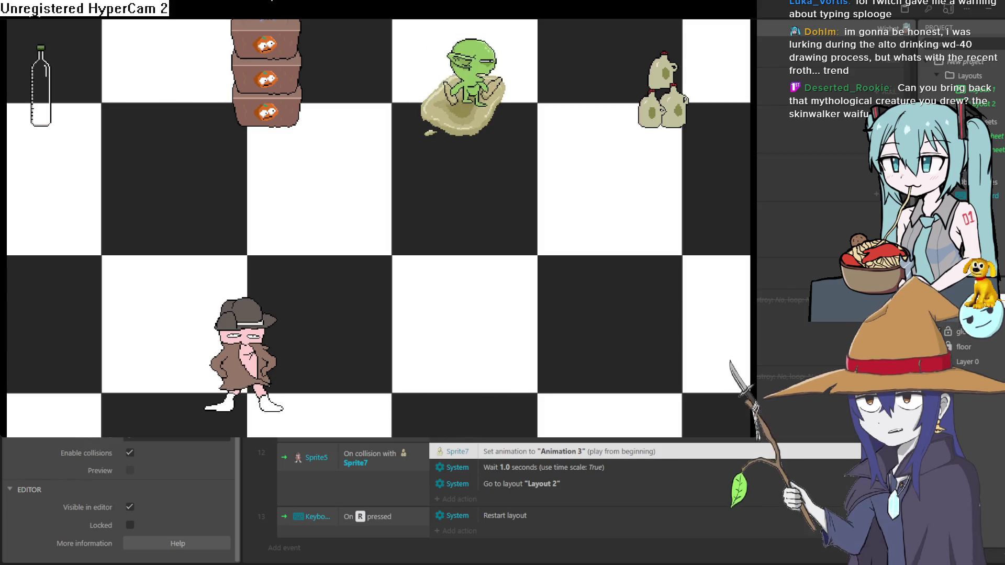
pyautogui.press('Right')
pyautogui.press('Left')
pyautogui.press('Down')
pyautogui.press('Left')
pyautogui.press('Down')
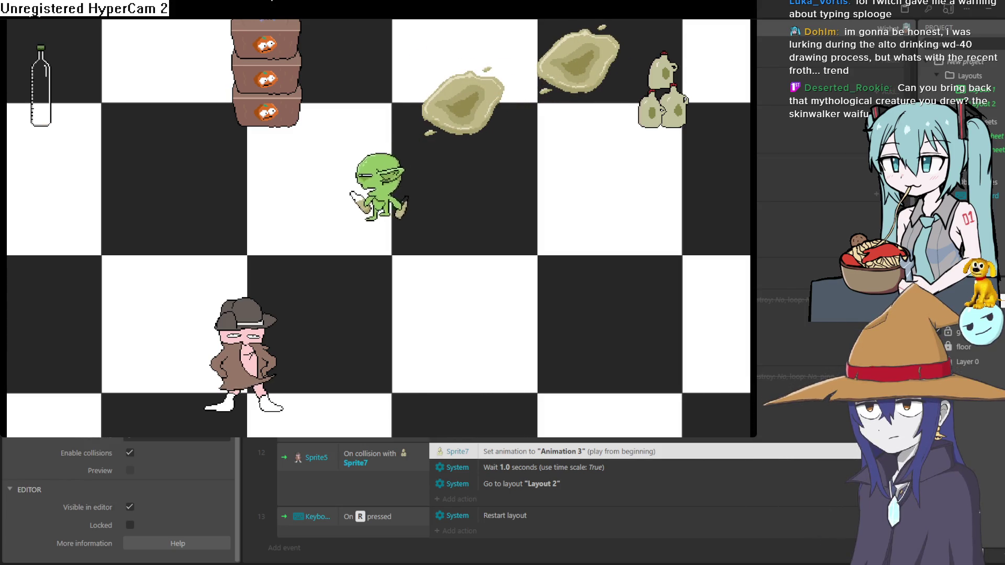
pyautogui.press('Up')
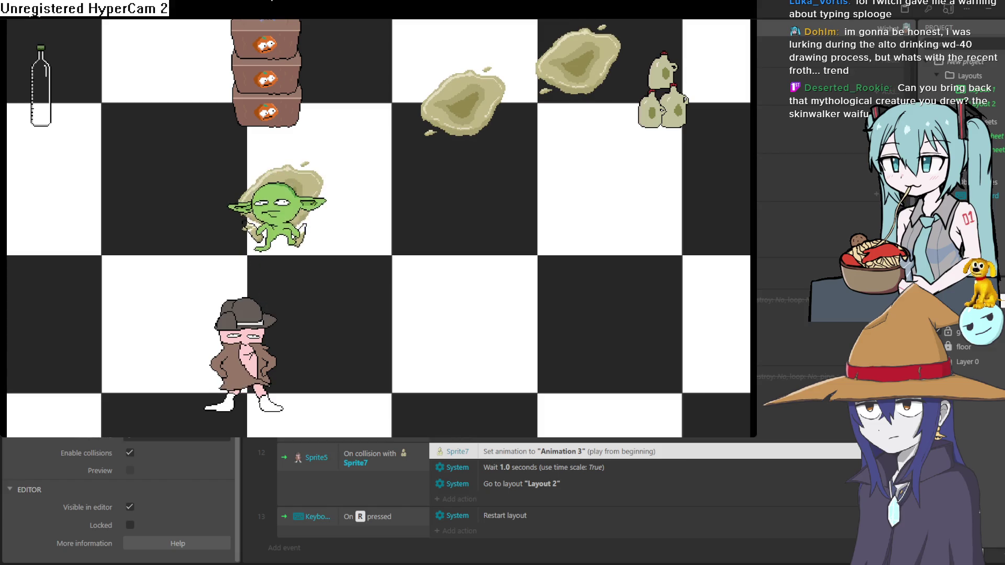
pyautogui.press('Down')
pyautogui.press('Up')
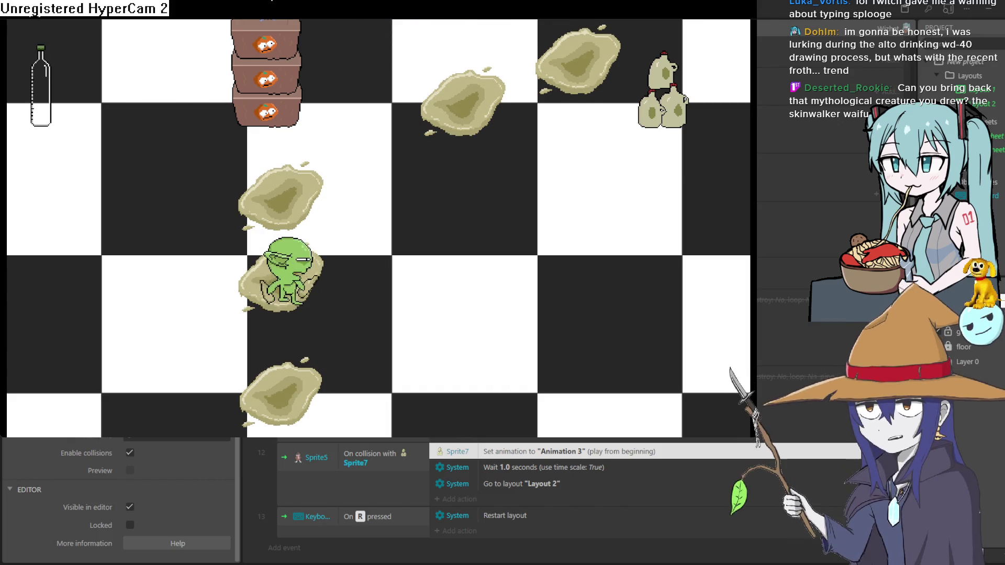
pyautogui.press('Right')
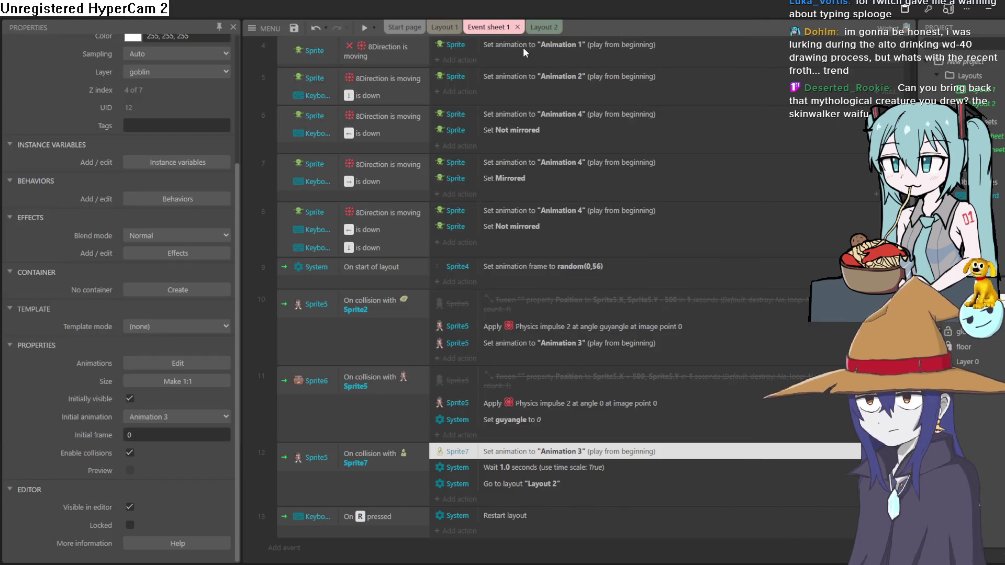
pyautogui.click(537, 27)
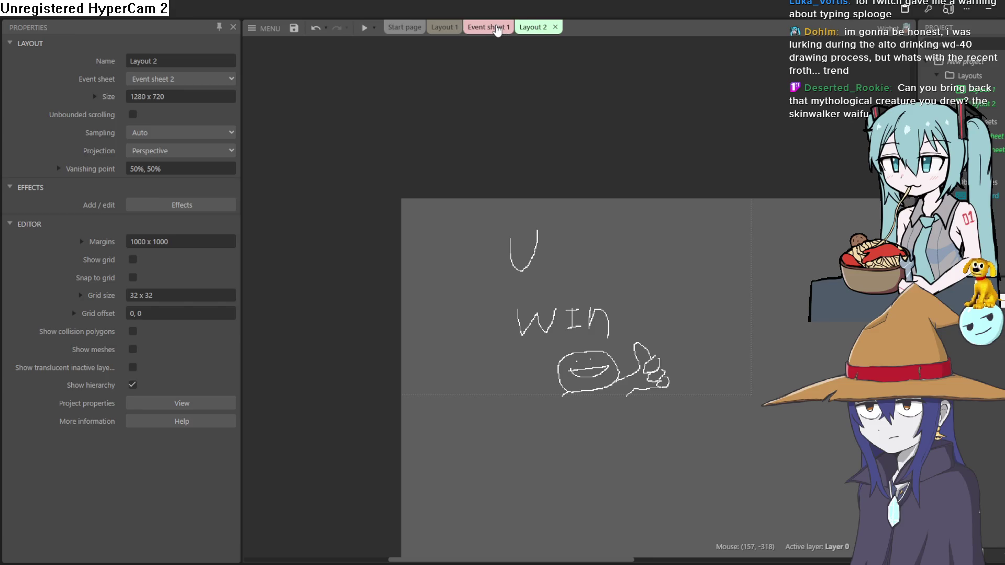
# - On Layout 1, restack the crates and move the milk jugs left and down, then preview
pyautogui.click(403, 27)
pyautogui.click(447, 27)
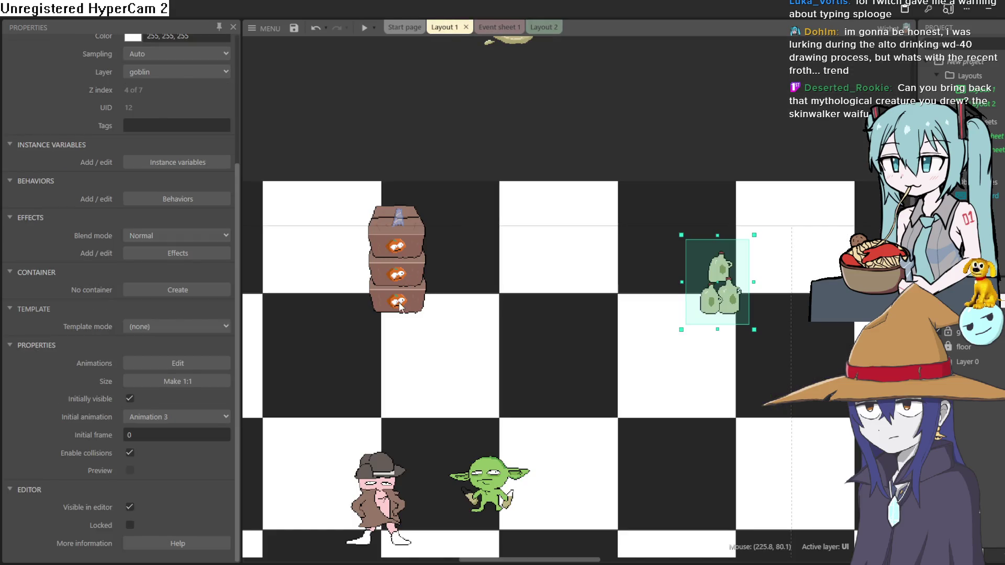
pyautogui.moveTo(400, 306); pyautogui.dragTo(398, 341)
pyautogui.moveTo(401, 302); pyautogui.dragTo(399, 301)
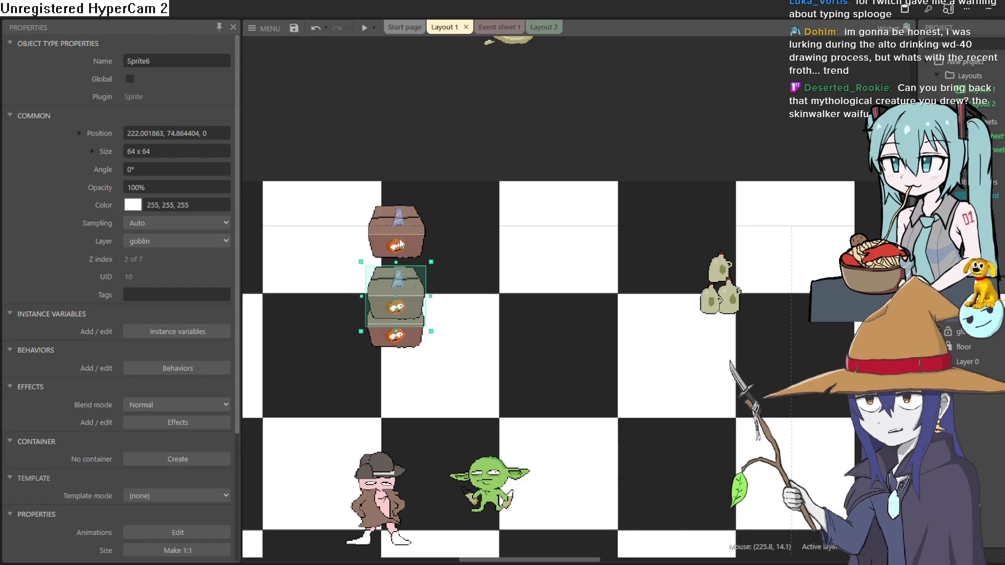
pyautogui.moveTo(396, 241); pyautogui.dragTo(396, 264)
pyautogui.moveTo(716, 307)
pyautogui.mouseDown()
pyautogui.moveTo(643, 337)
pyautogui.moveTo(596, 335)
pyautogui.mouseUp()
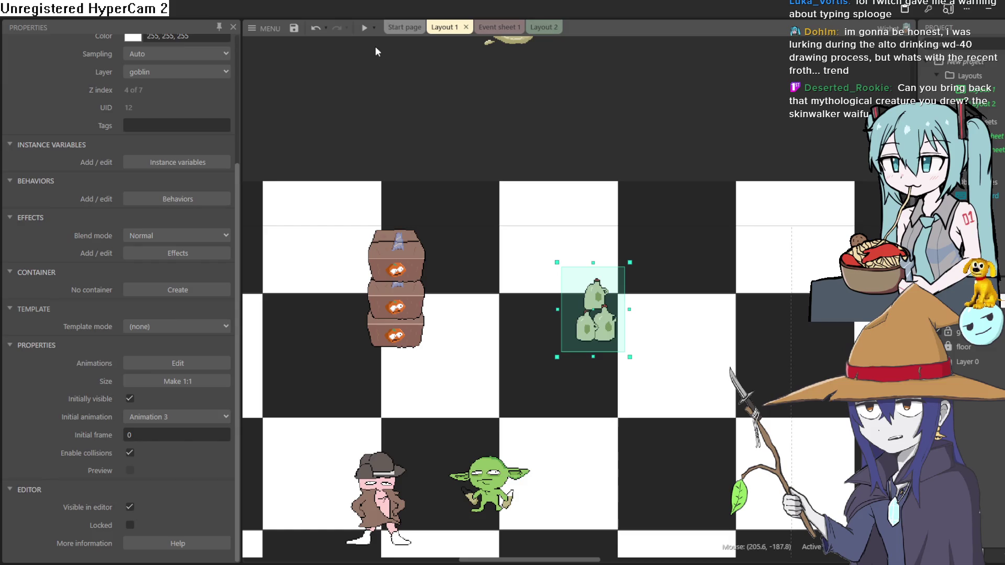
pyautogui.click(364, 36)
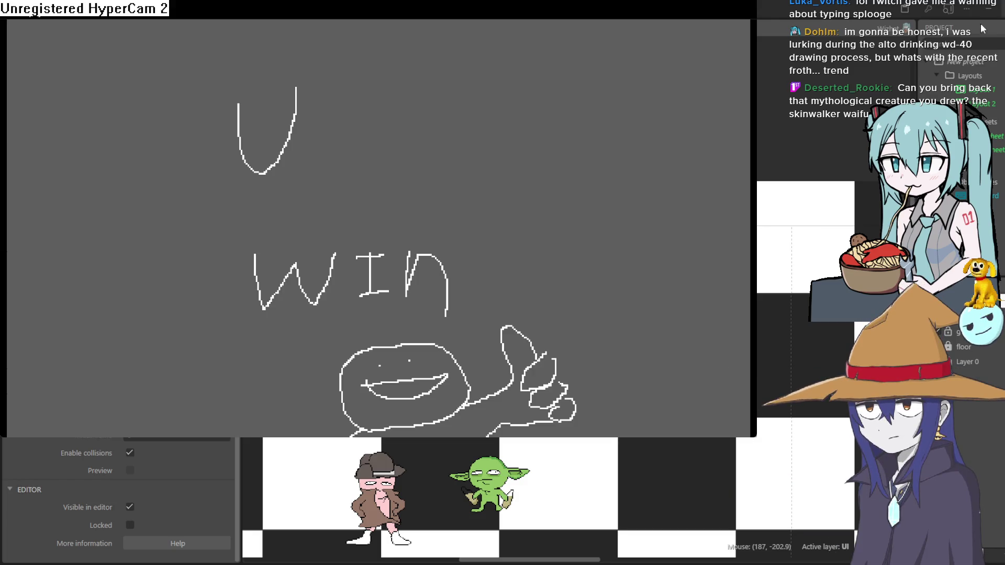
# - Close the preview and check the jugs' seven-frame Animation 2 in the Animations Editor
pyautogui.hotkey('alt', 'F4')
pyautogui.doubleClick(593, 335)
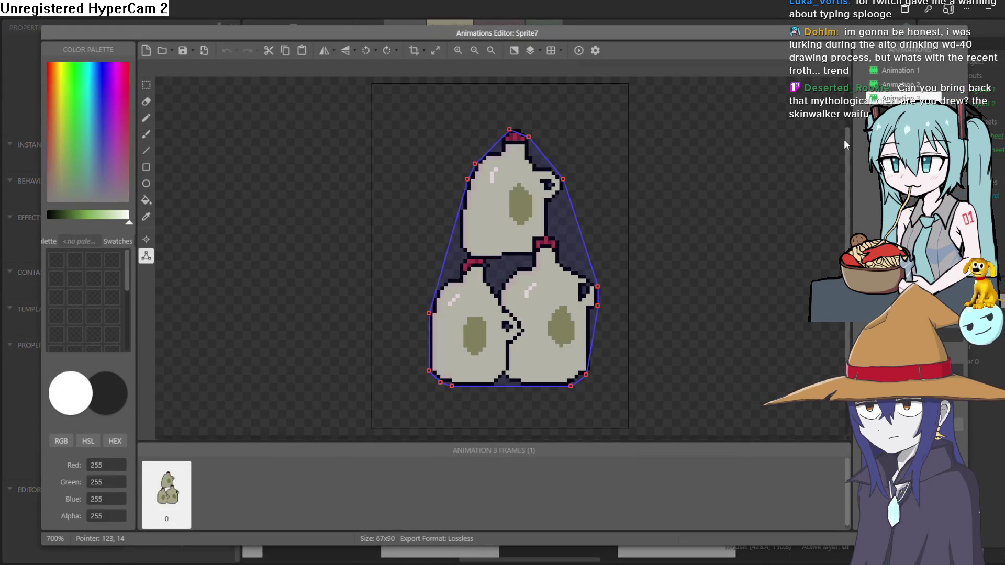
pyautogui.click(910, 87)
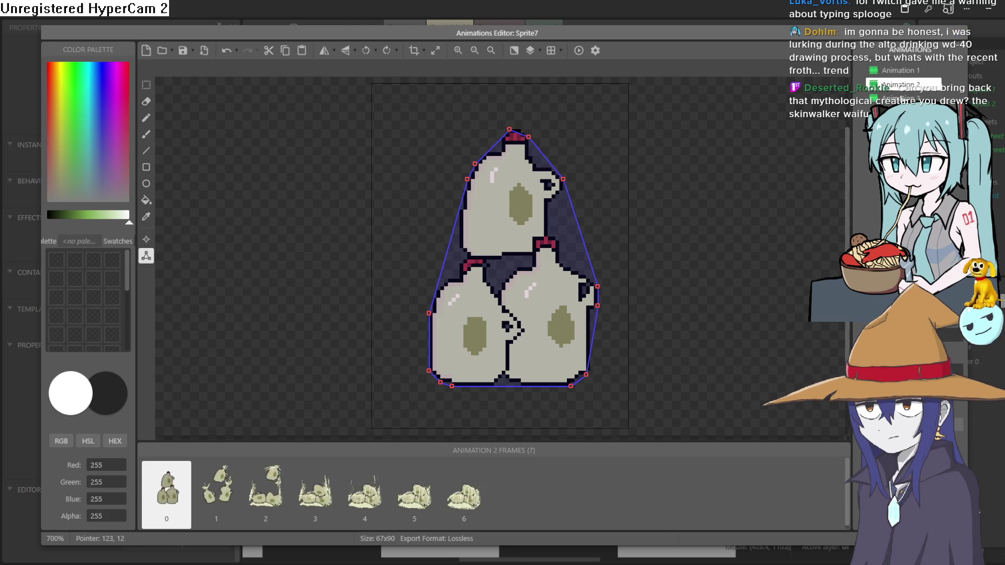
pyautogui.click(944, 32)
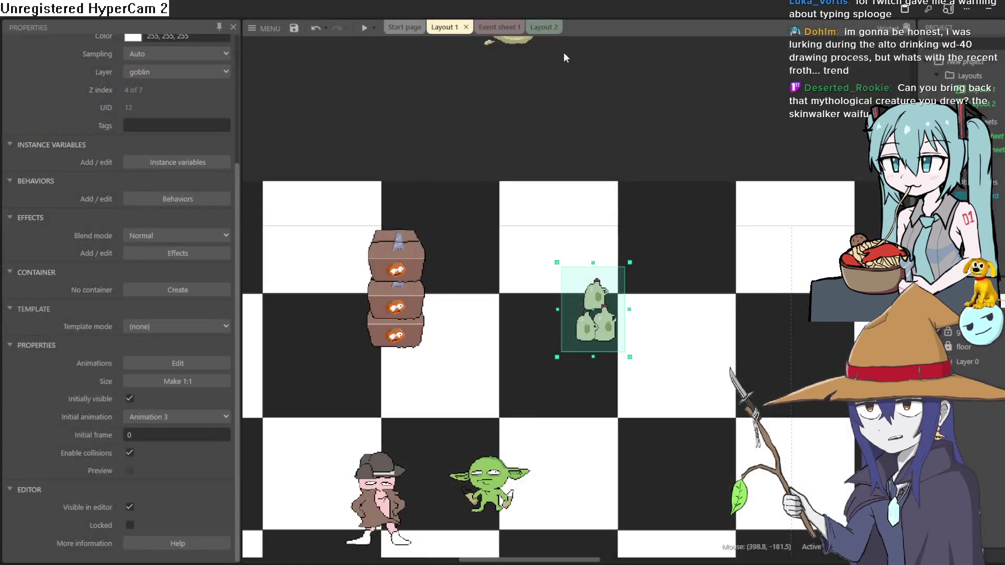
# - Change event 12's Sprite7 Set animation action to Animation 2, then return to Layout 1
pyautogui.click(492, 26)
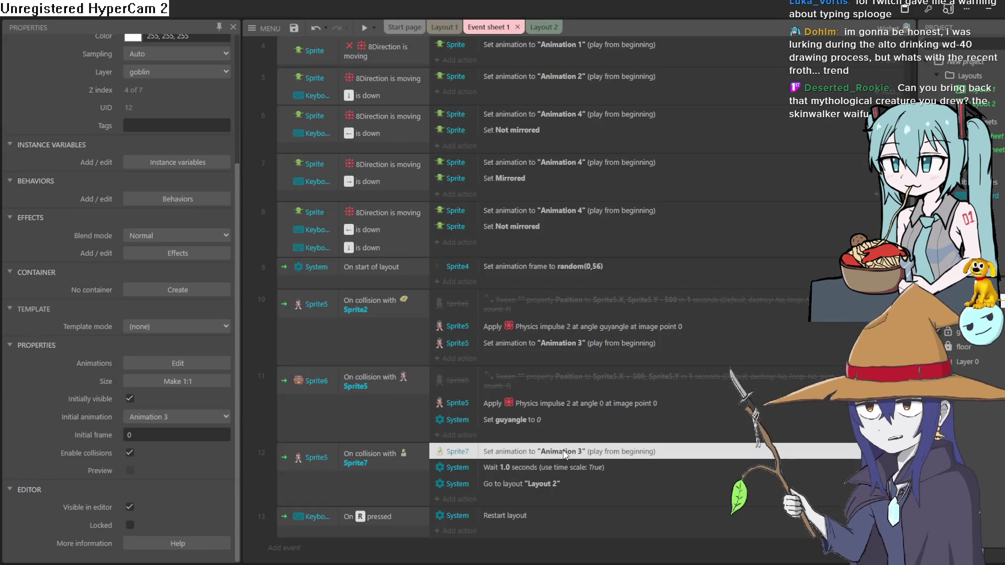
pyautogui.doubleClick(563, 448)
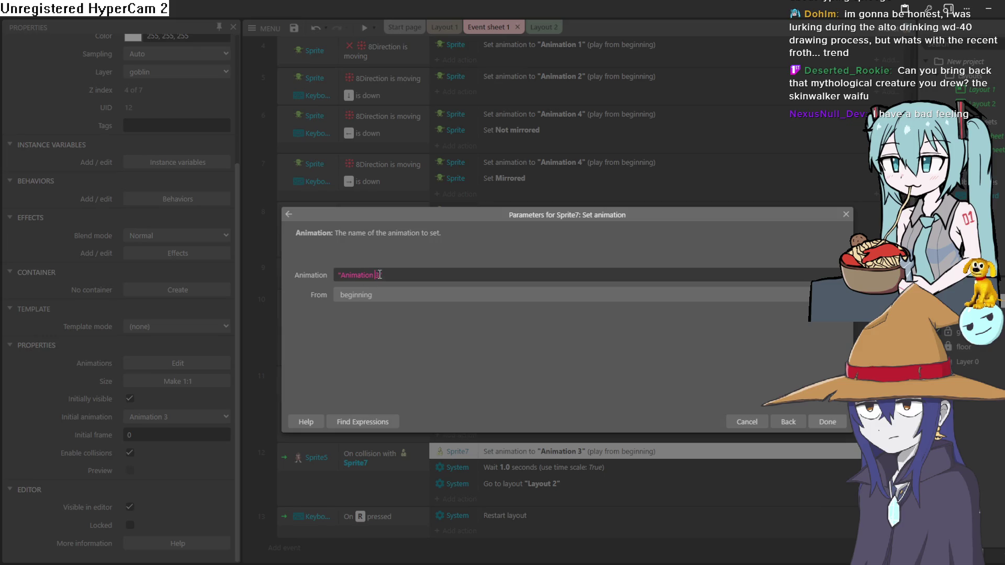
pyautogui.click(832, 425)
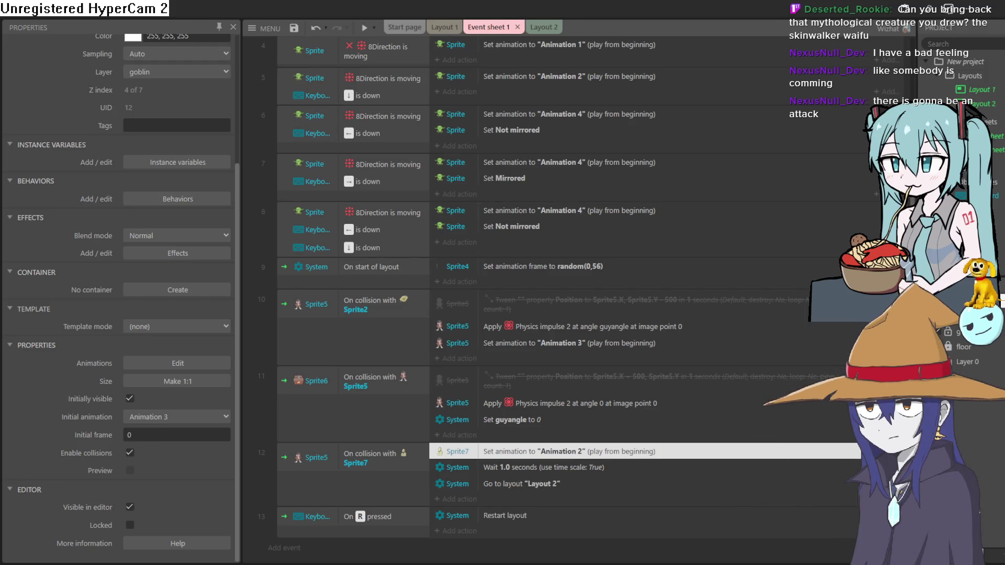
pyautogui.click(546, 27)
pyautogui.click(469, 27)
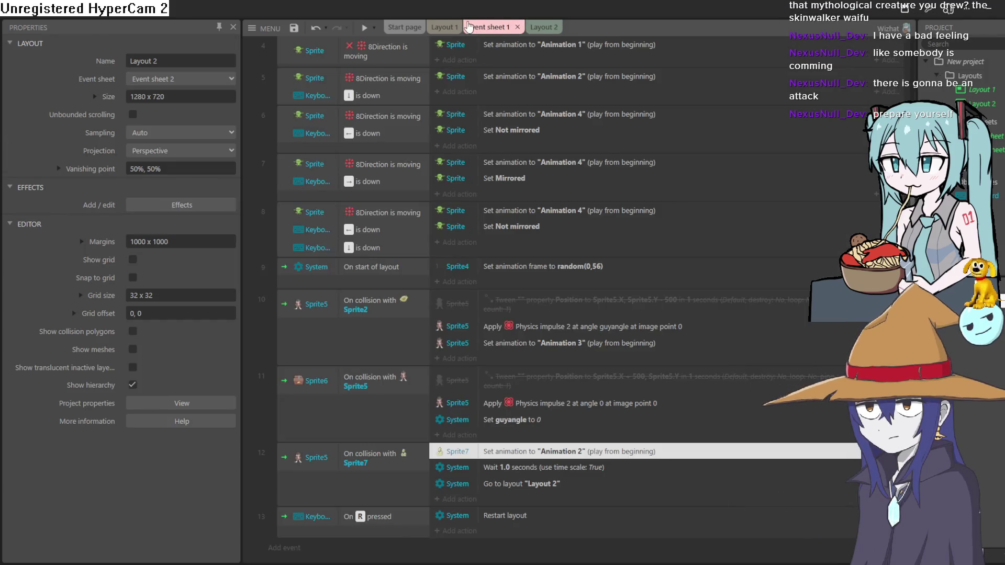
pyautogui.click(443, 27)
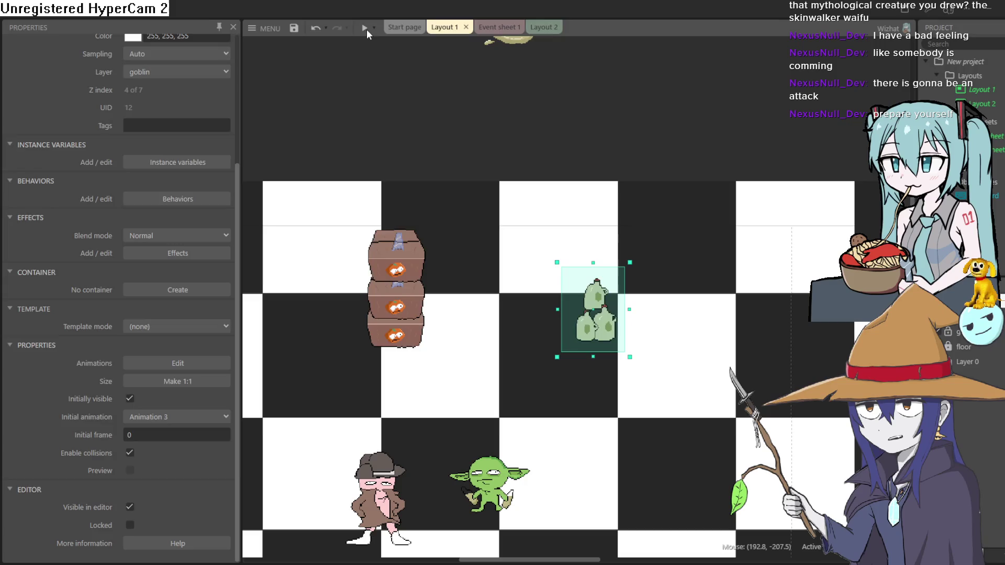
# - Preview the game and steer the goblin with the arrow keys until the jugs splash
pyautogui.click(365, 29)
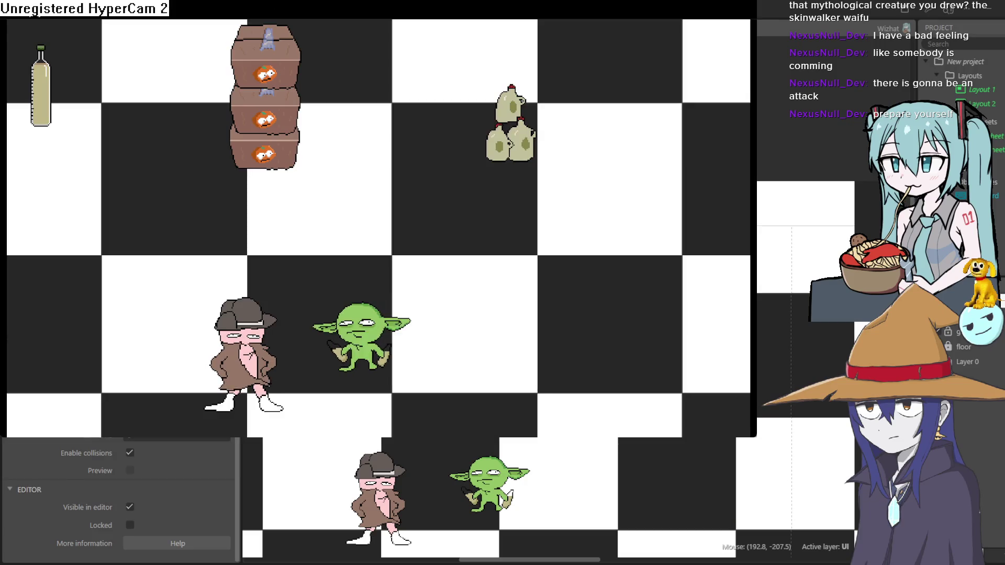
pyautogui.press('Up')
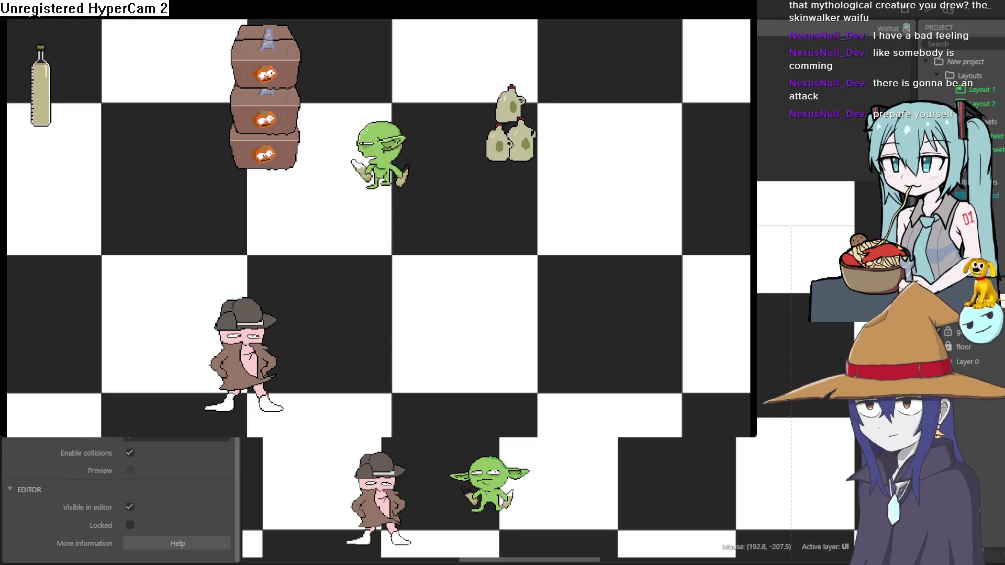
pyautogui.press('Up')
pyautogui.press('Down')
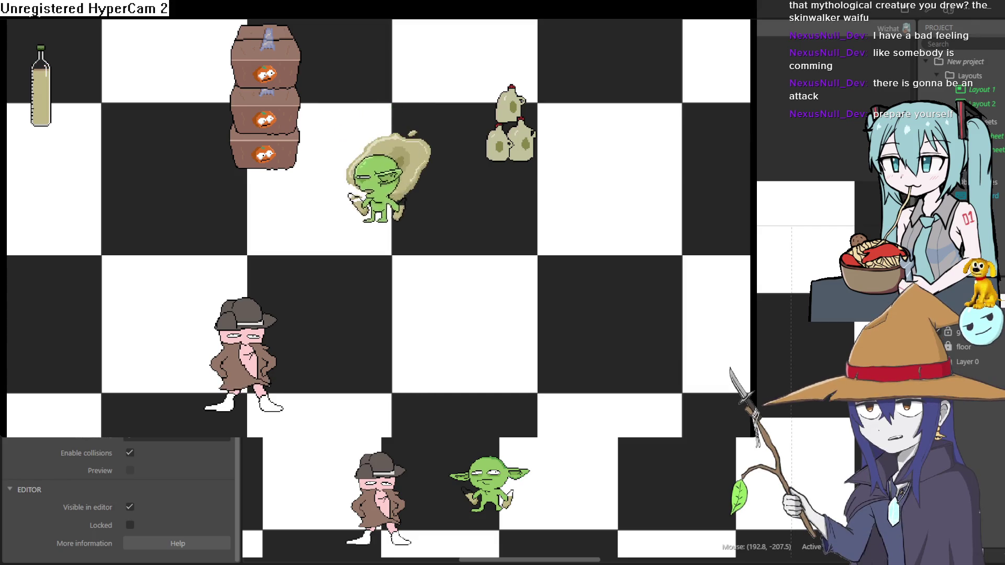
pyautogui.press('Left')
pyautogui.press('Up')
pyautogui.press('Right')
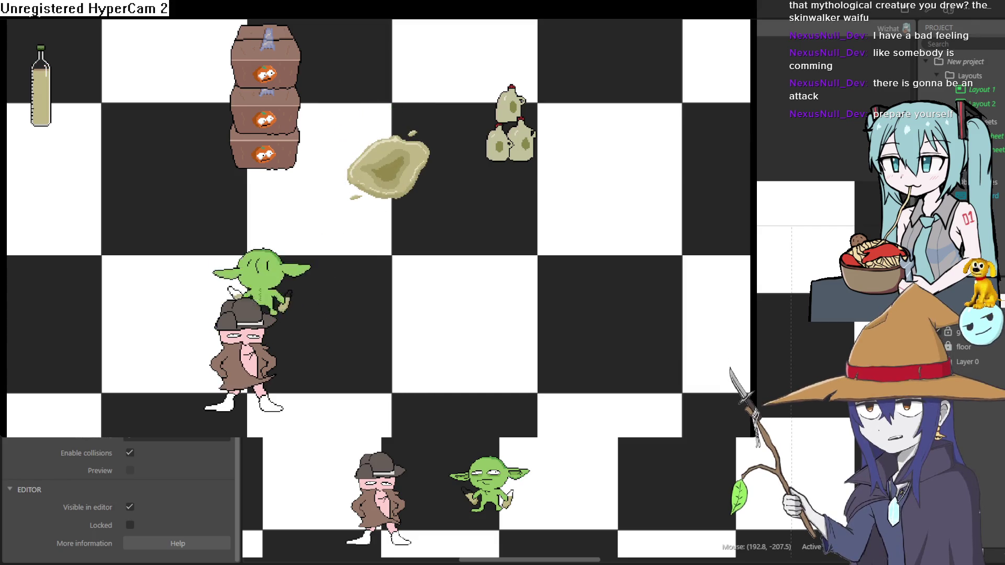
pyautogui.press('Up')
pyautogui.press('Down')
pyautogui.press('Down')
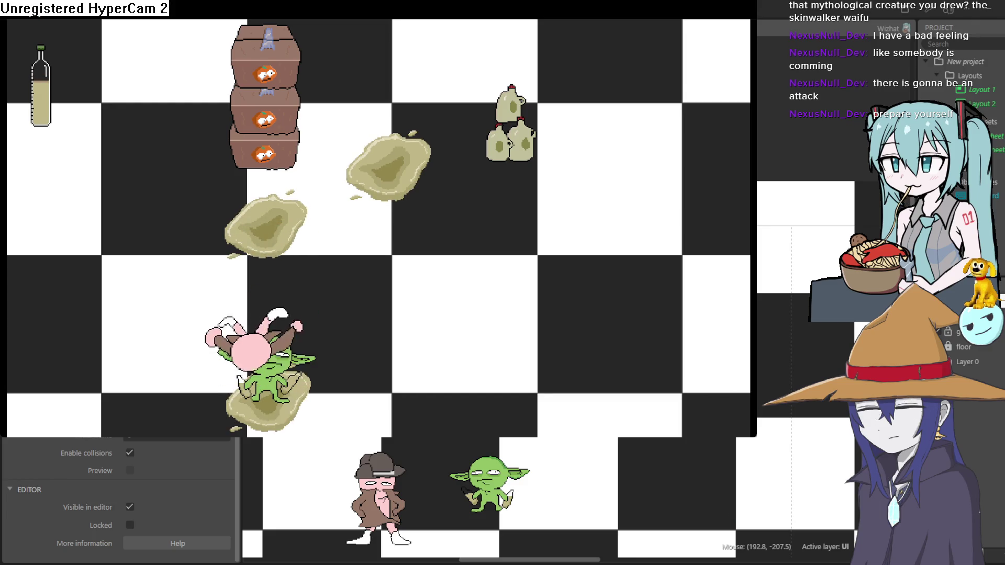
pyautogui.press('Up')
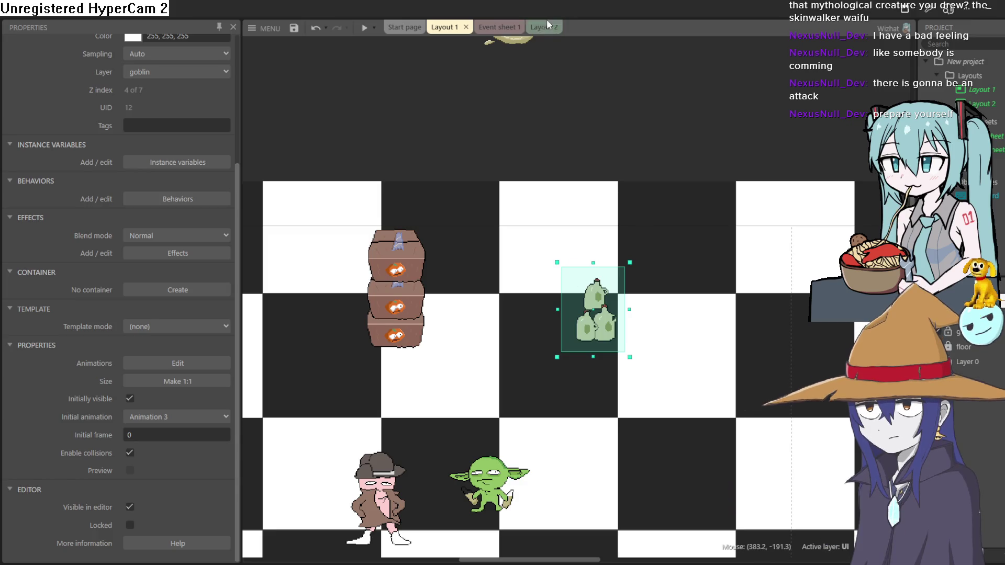
# - Change the collision event's Wait action from 1 to 2 seconds and test it in a preview
pyautogui.click(526, 28)
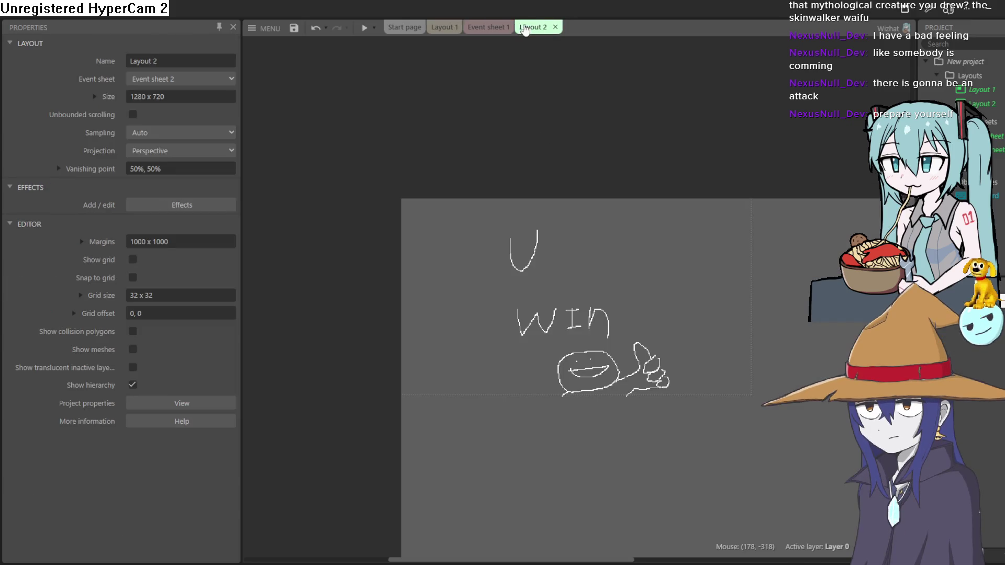
pyautogui.click(496, 28)
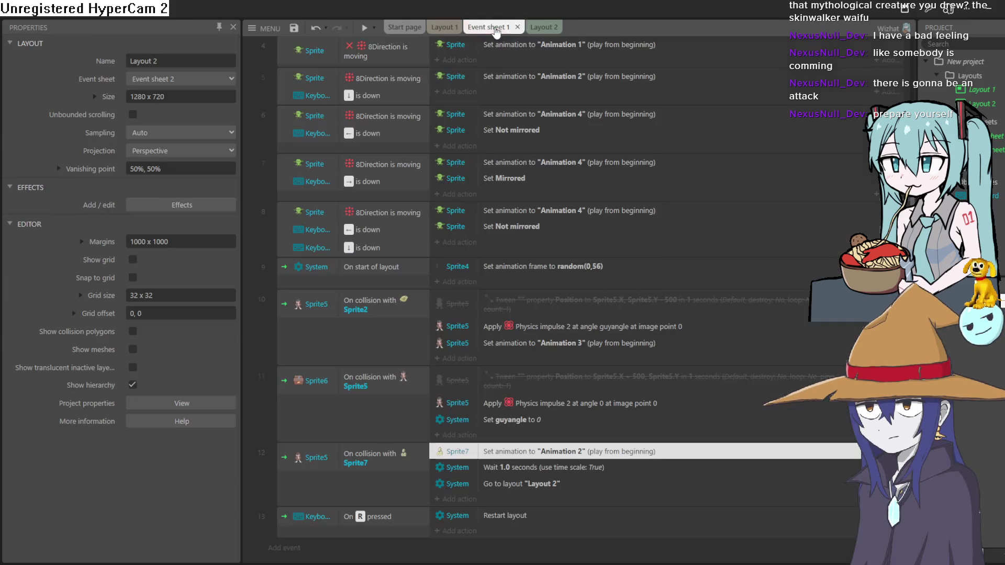
pyautogui.doubleClick(575, 467)
pyautogui.write('2')
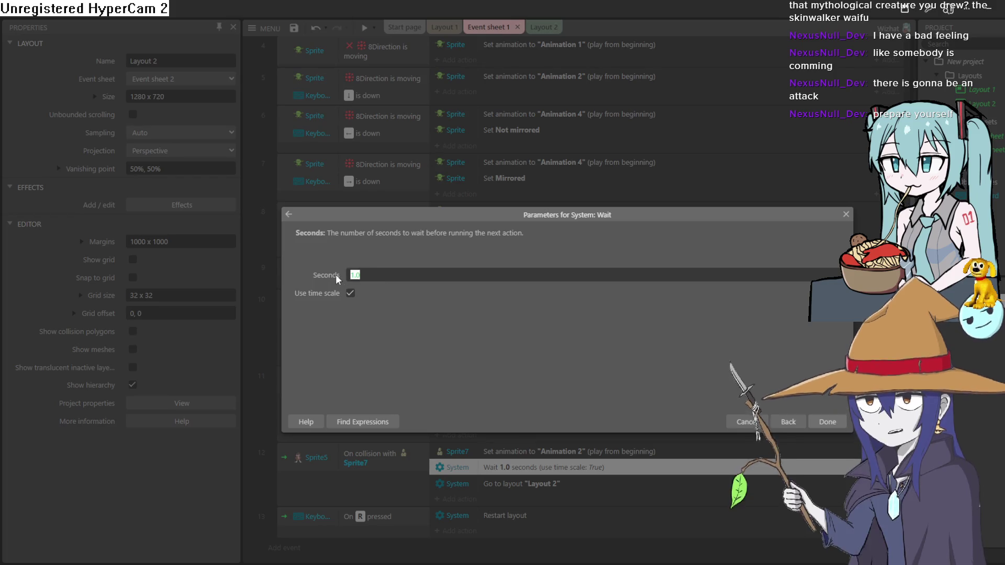
pyautogui.click(815, 425)
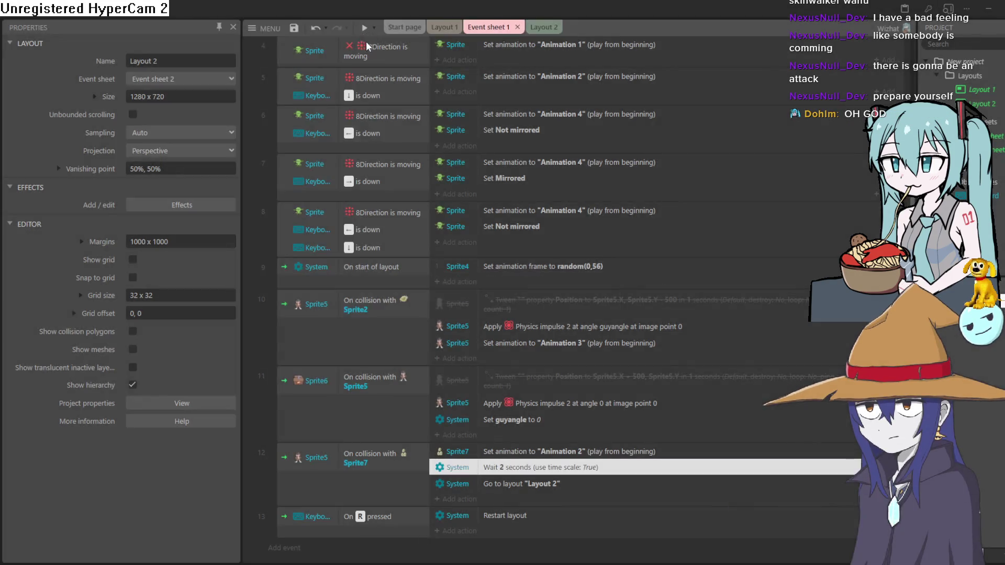
pyautogui.click(365, 28)
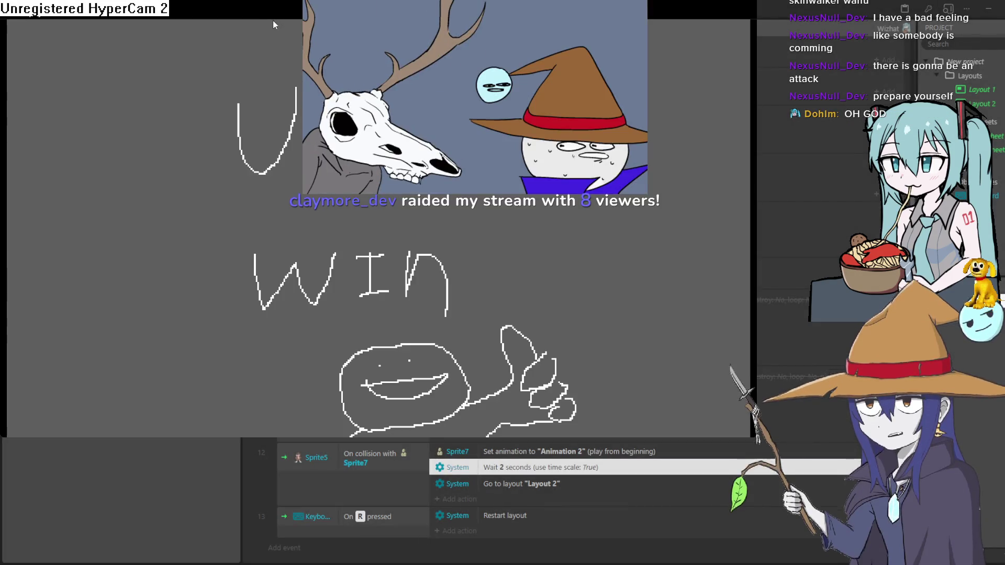
pyautogui.click(890, 24)
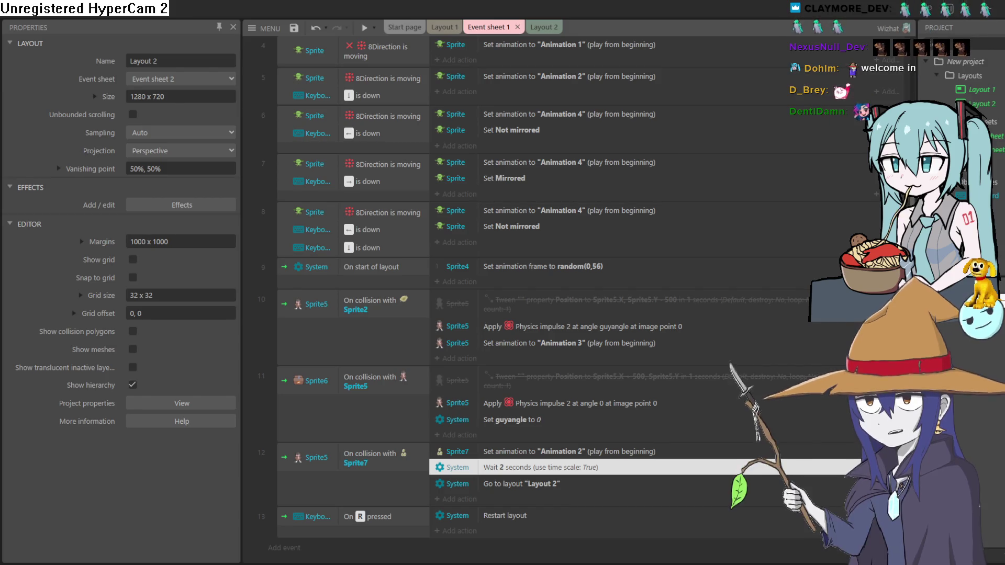
# - Preview Layout 1 and walk the goblin around the level, dropping a first milk splash
pyautogui.click(443, 26)
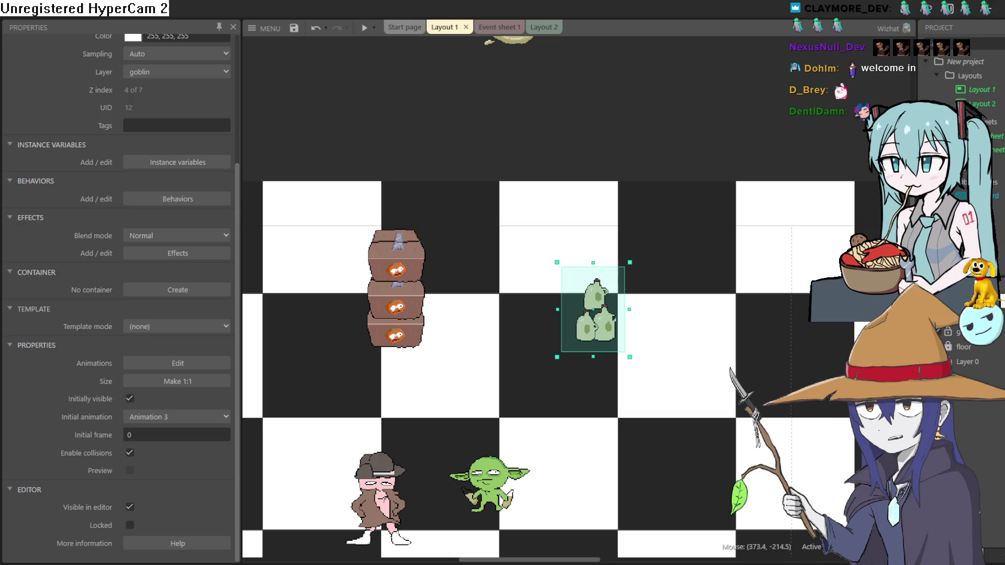
pyautogui.click(365, 30)
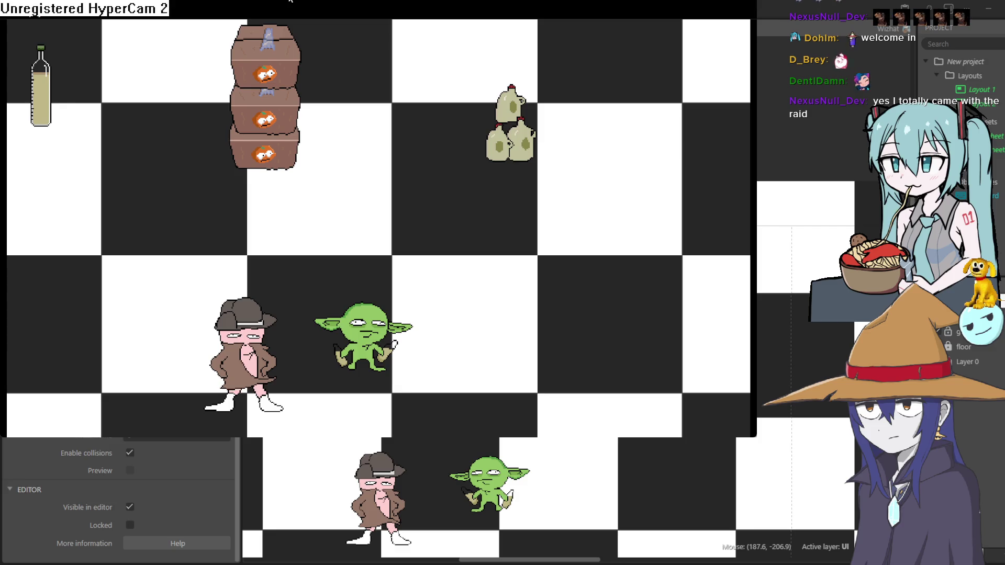
pyautogui.press('Right')
pyautogui.press('Left')
pyautogui.press('Up')
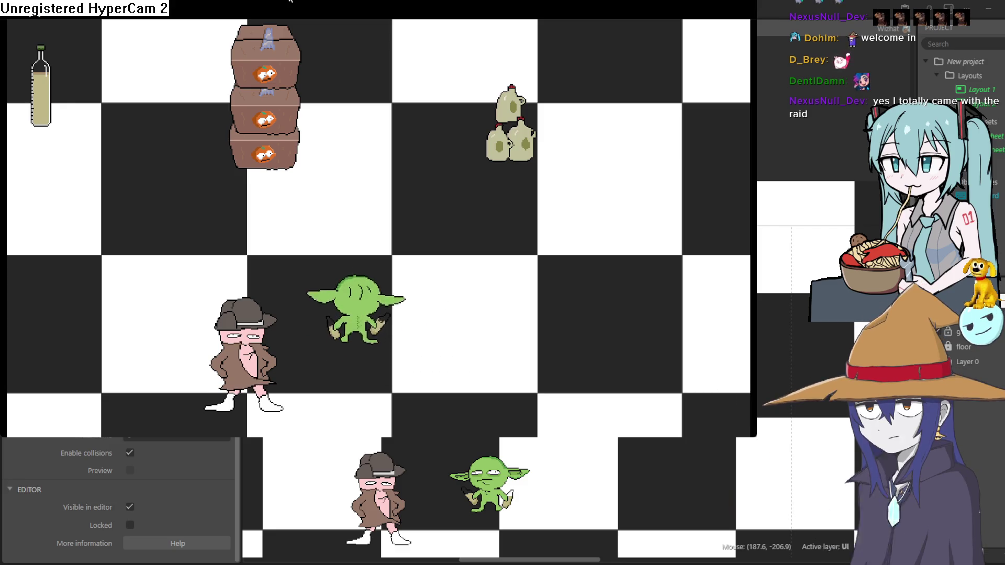
pyautogui.press('Left')
pyautogui.press('Down')
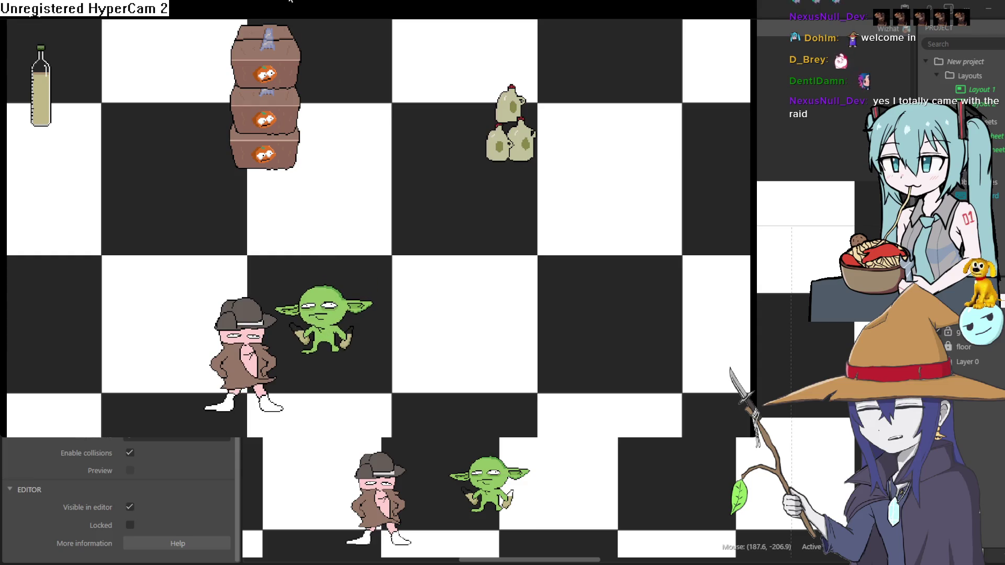
pyautogui.press('Right')
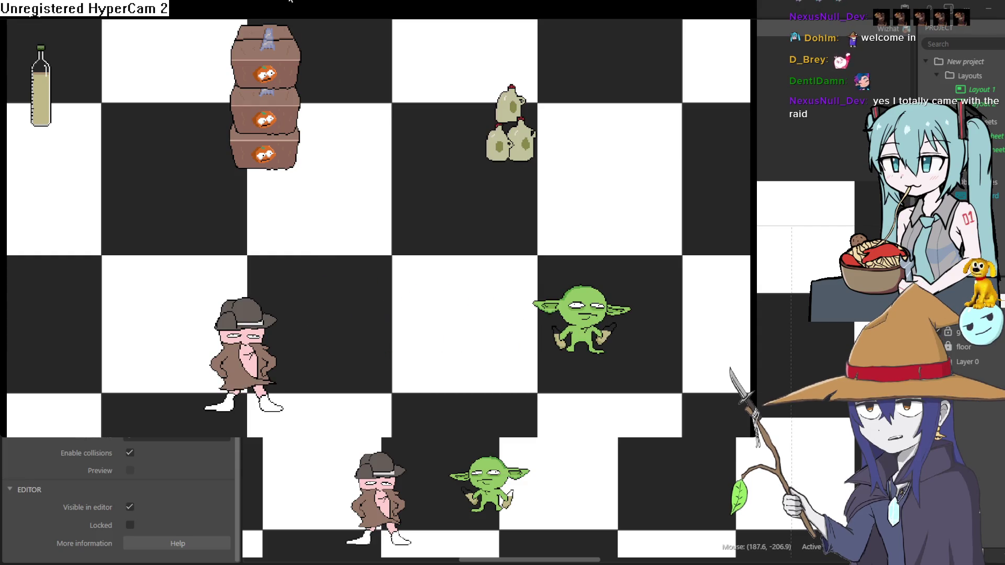
pyautogui.press('Left')
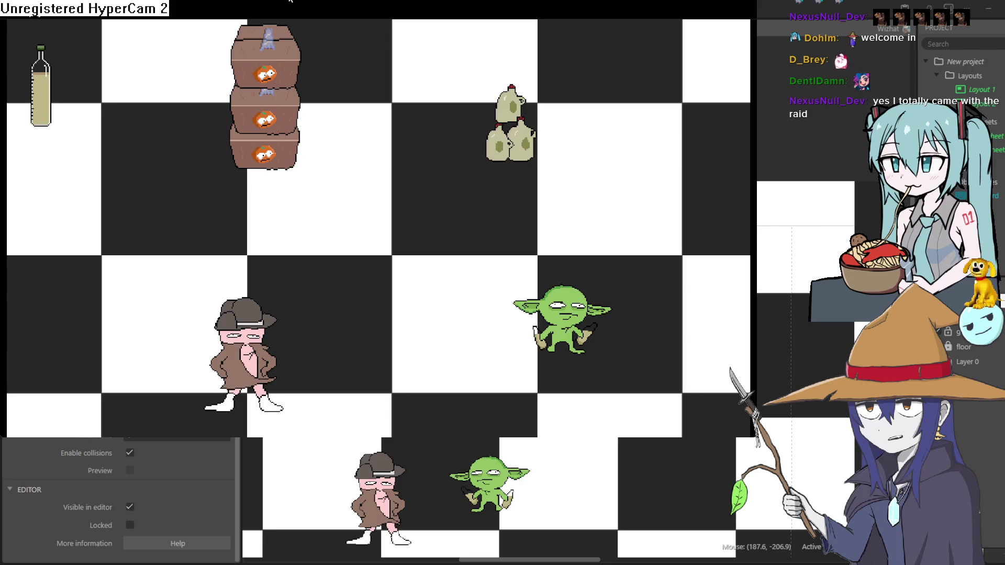
pyautogui.press('space')
# - Keep steering the goblin and dropping splashes until it reaches the detective and 'U win' appears
pyautogui.press('Left')
pyautogui.press('Up')
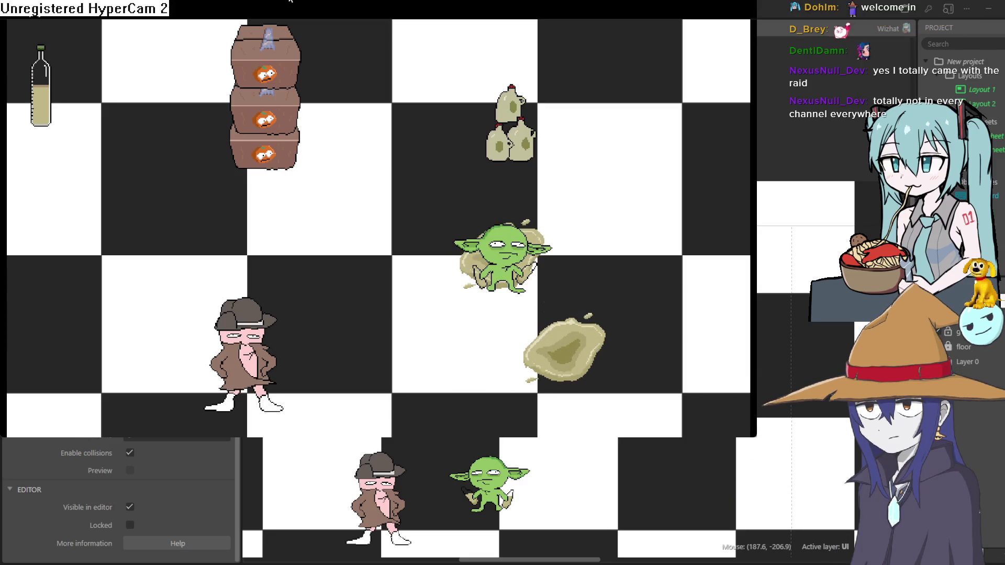
pyautogui.press('Left')
pyautogui.press('Down')
pyautogui.press('space')
pyautogui.press('Up')
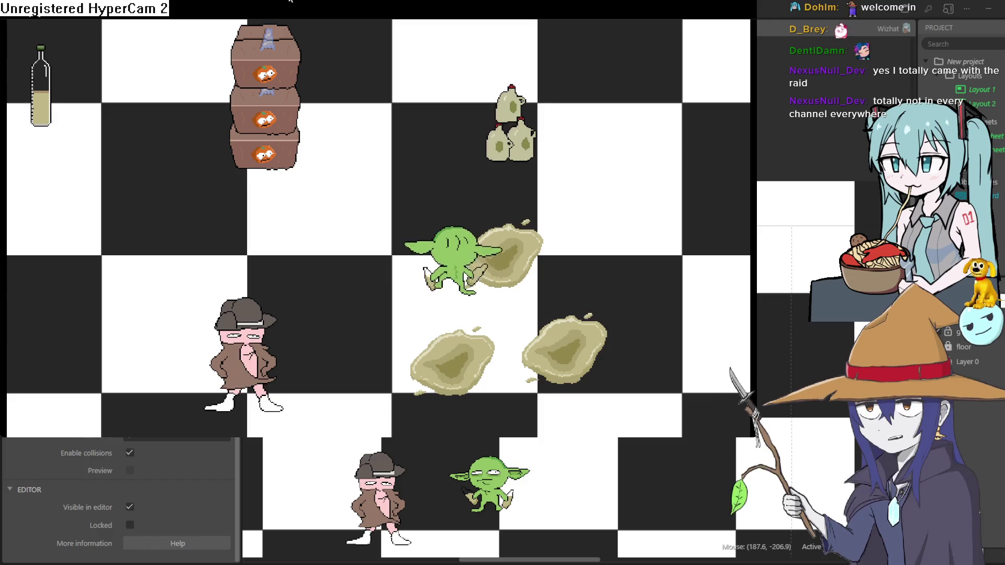
pyautogui.press('Left')
pyautogui.press('Down')
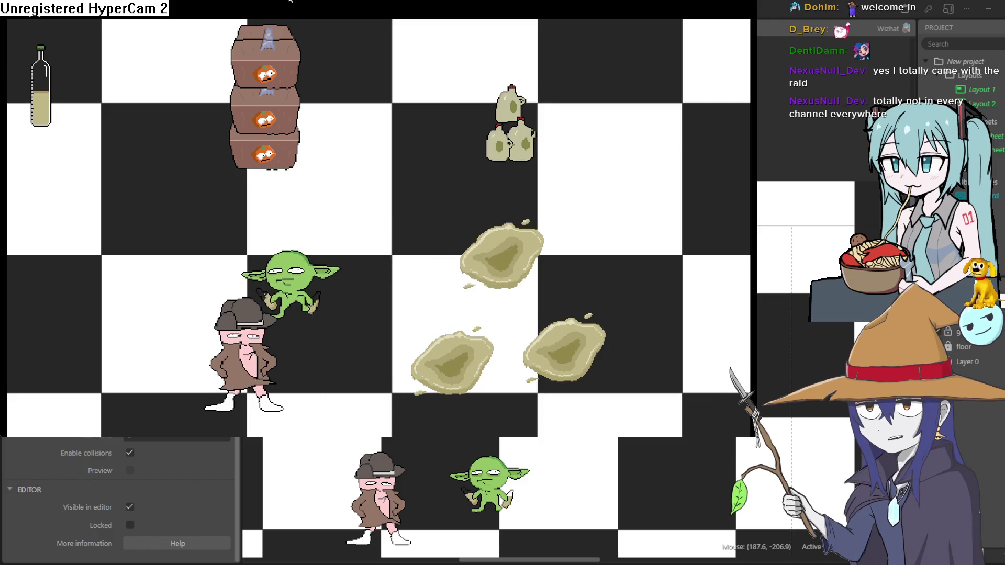
pyautogui.press('Down')
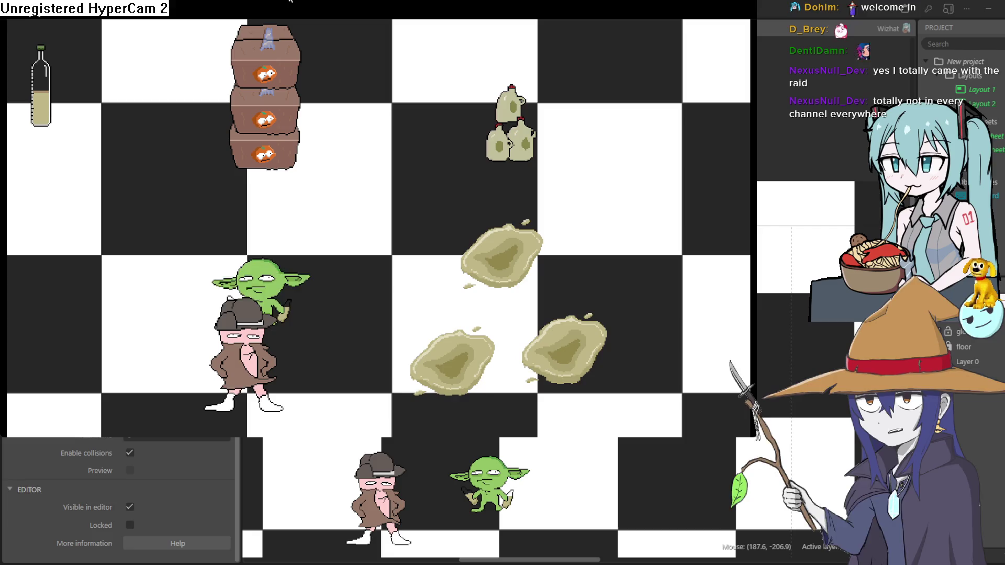
pyautogui.press('Down')
pyautogui.press('Up')
pyautogui.press('Right')
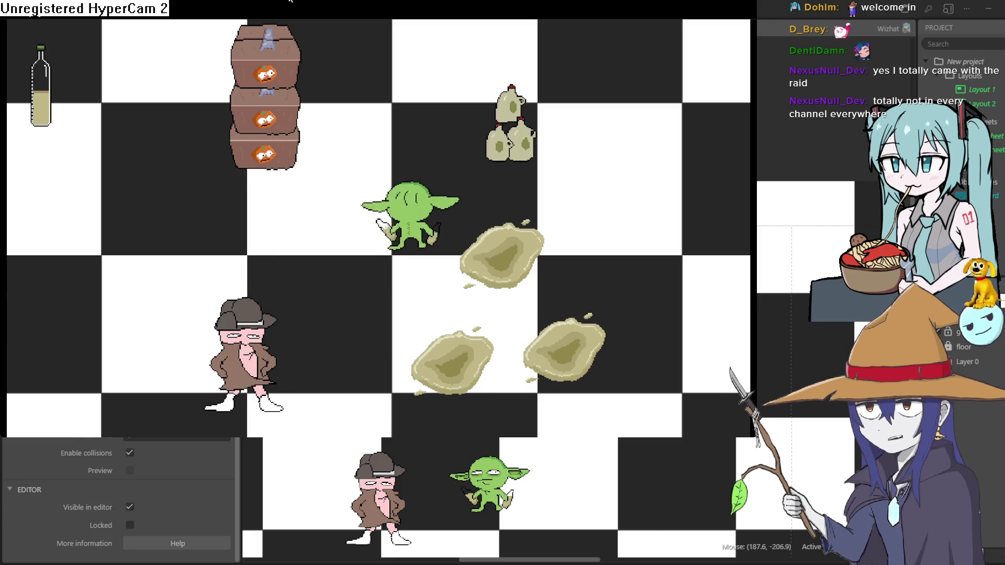
pyautogui.press('Left')
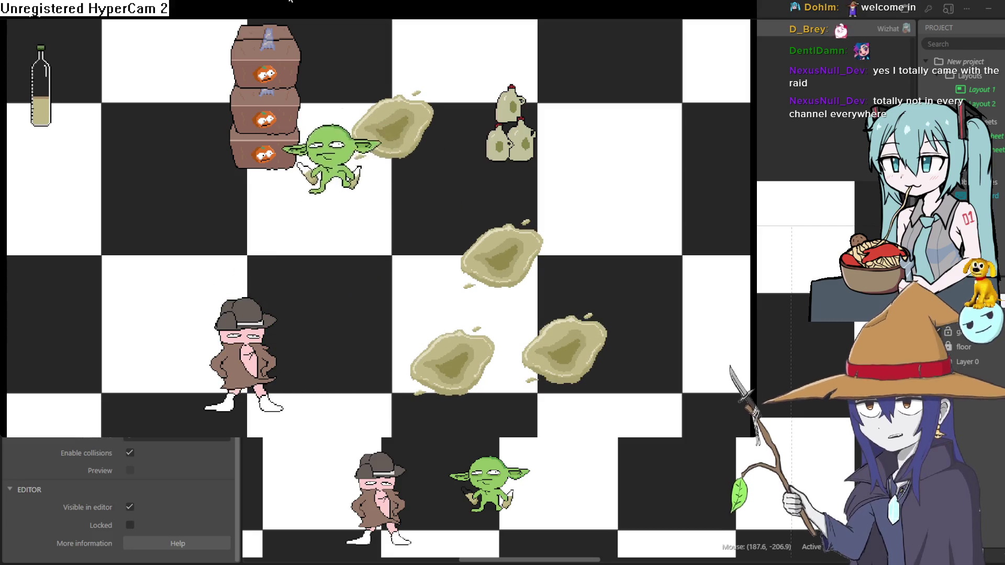
pyautogui.press('Down')
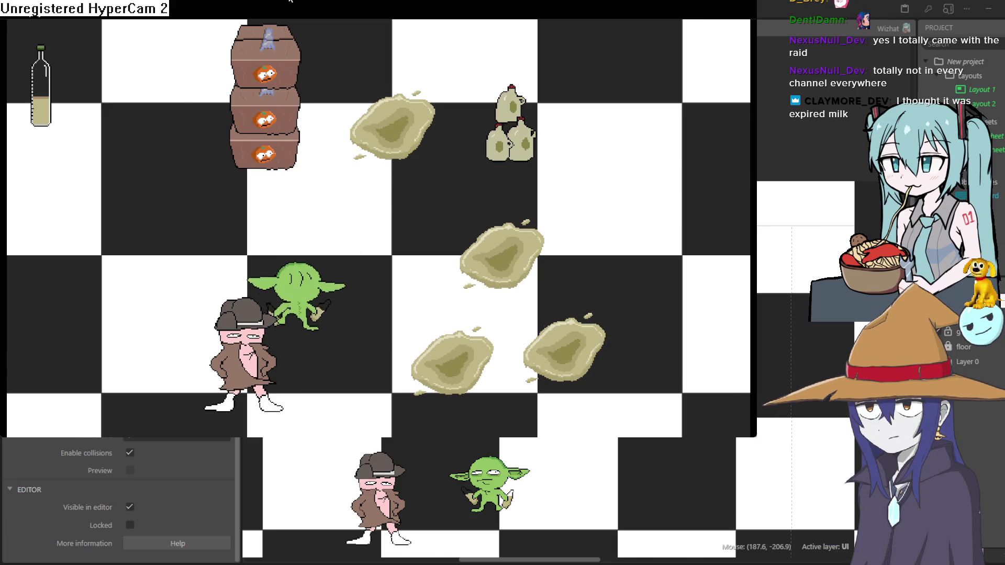
pyautogui.press('Left')
pyautogui.press('Up')
pyautogui.press('Down')
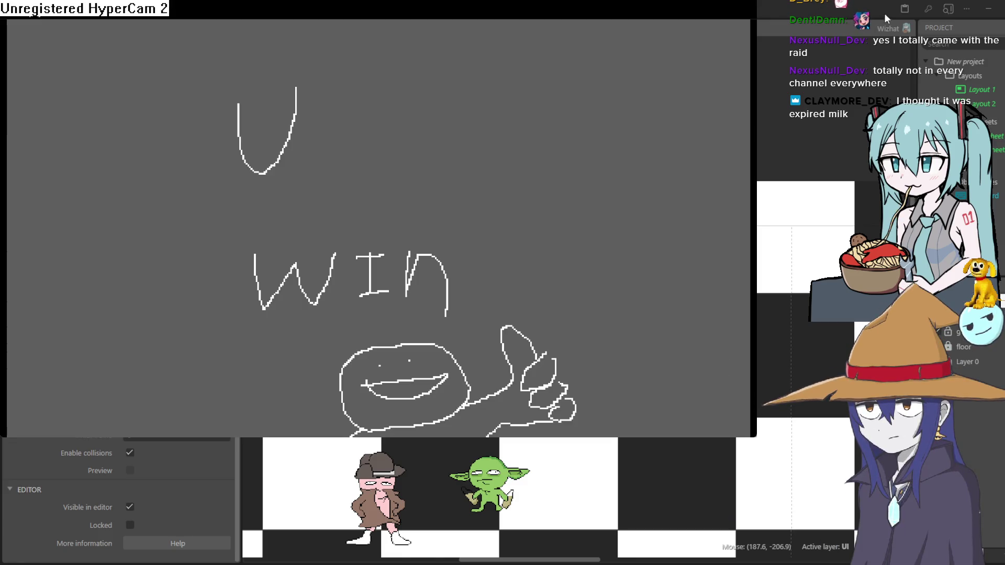
# - Close the win-screen preview and change the collision event's Wait from 2 to 4 seconds
pyautogui.hotkey('alt', 'F4')
pyautogui.click(547, 31)
pyautogui.click(493, 27)
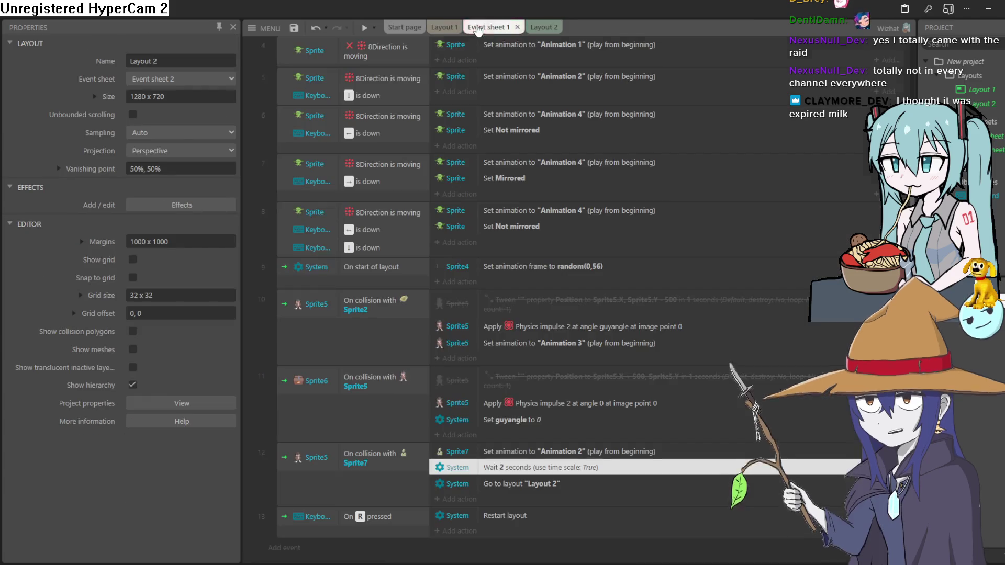
pyautogui.doubleClick(561, 468)
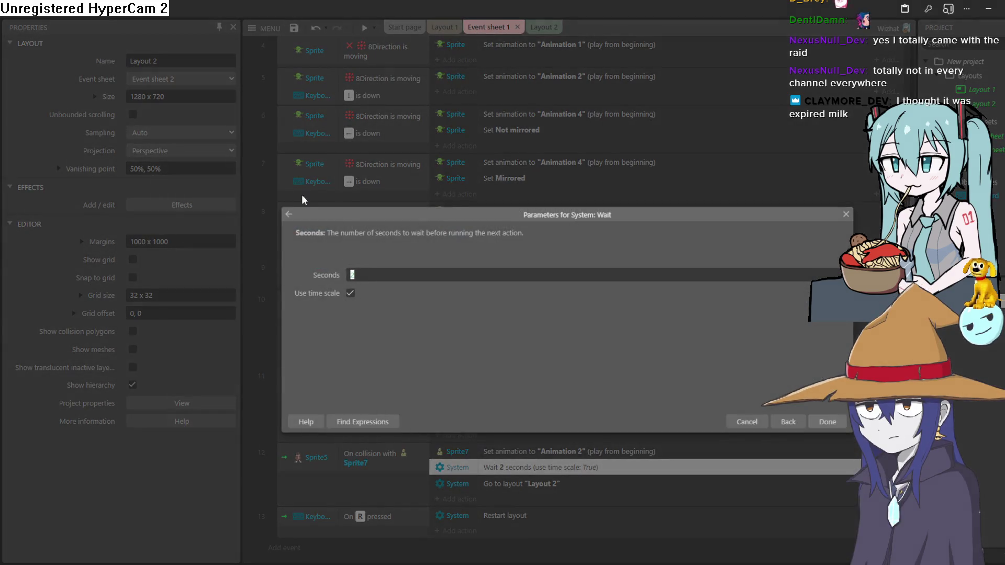
pyautogui.write('4')
pyautogui.click(827, 421)
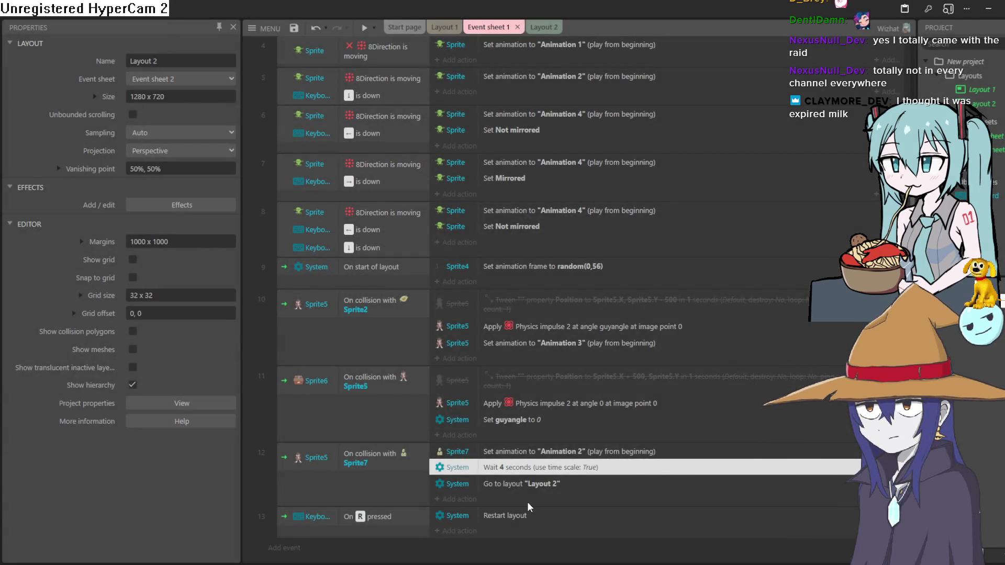
pyautogui.scroll(5, 542, 344)
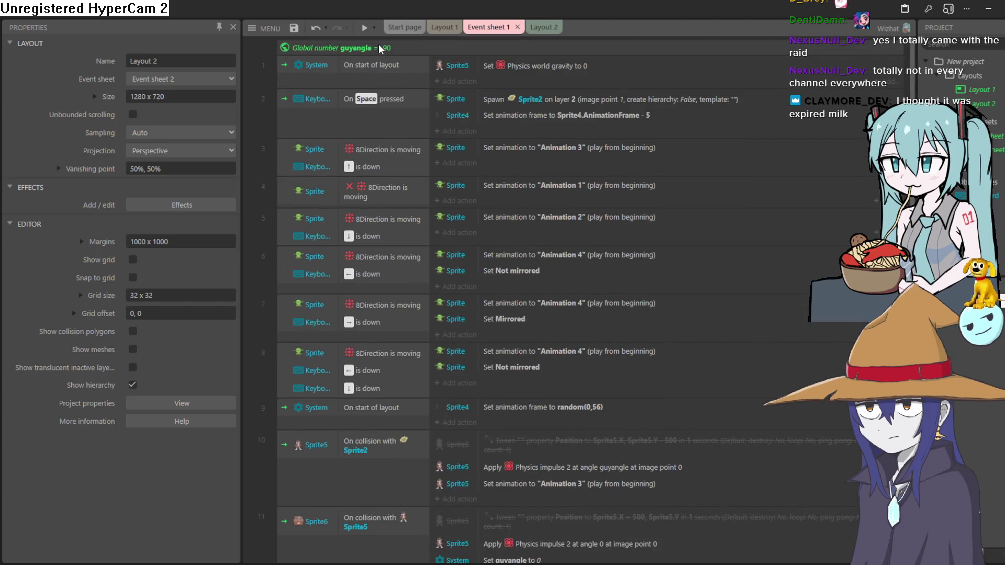
pyautogui.scroll(-5, 607, 230)
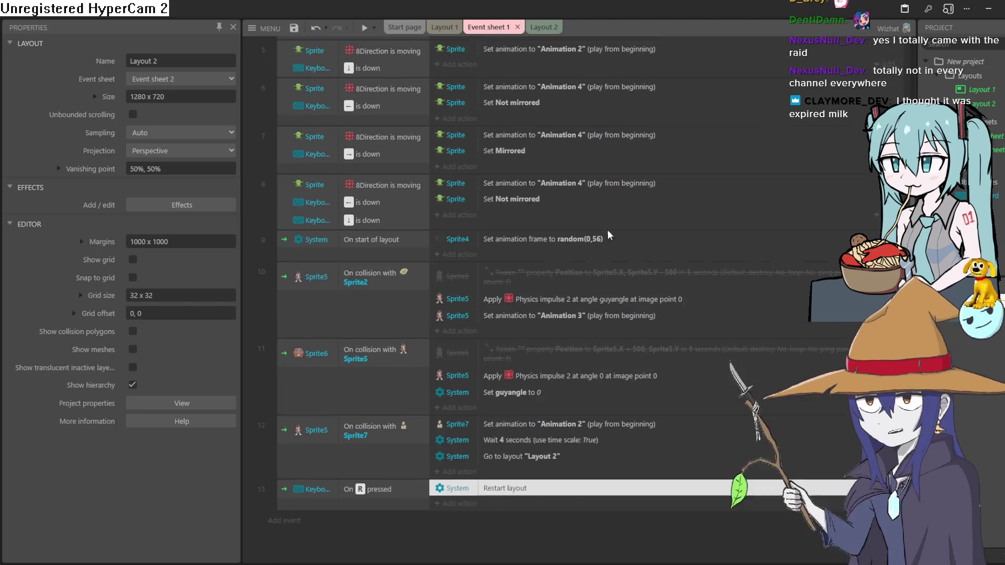
# - Start adding a System action to the 'On R pressed' restart event and browse the action list
pyautogui.click(462, 502)
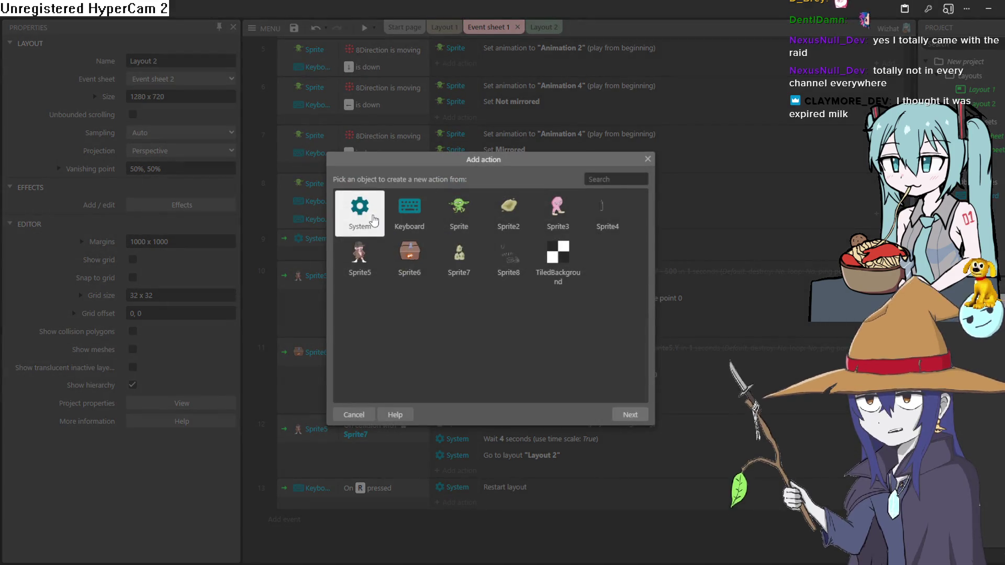
pyautogui.doubleClick(365, 212)
pyautogui.scroll(-10, 450, 291)
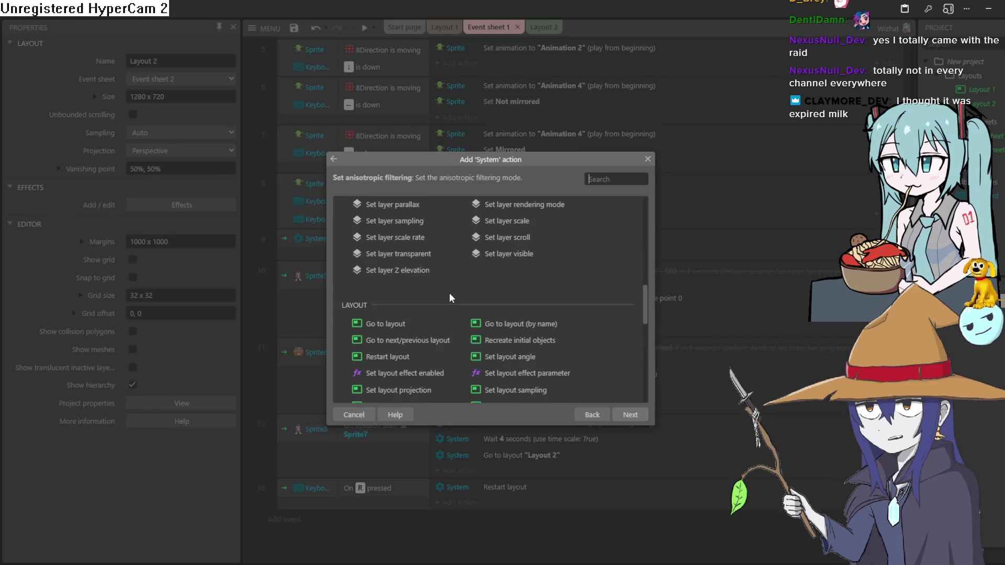
pyautogui.scroll(10, 438, 293)
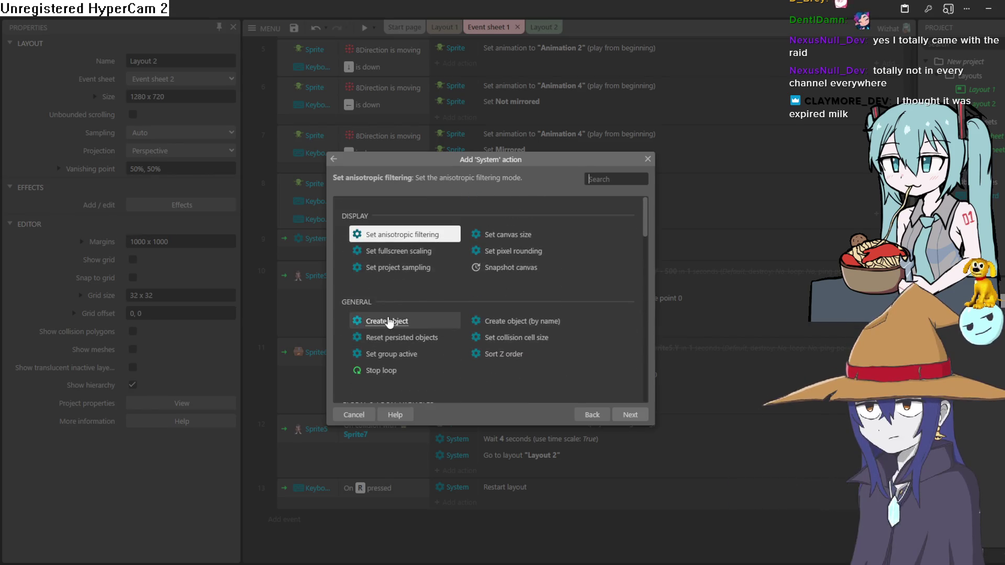
pyautogui.scroll(-5, 413, 303)
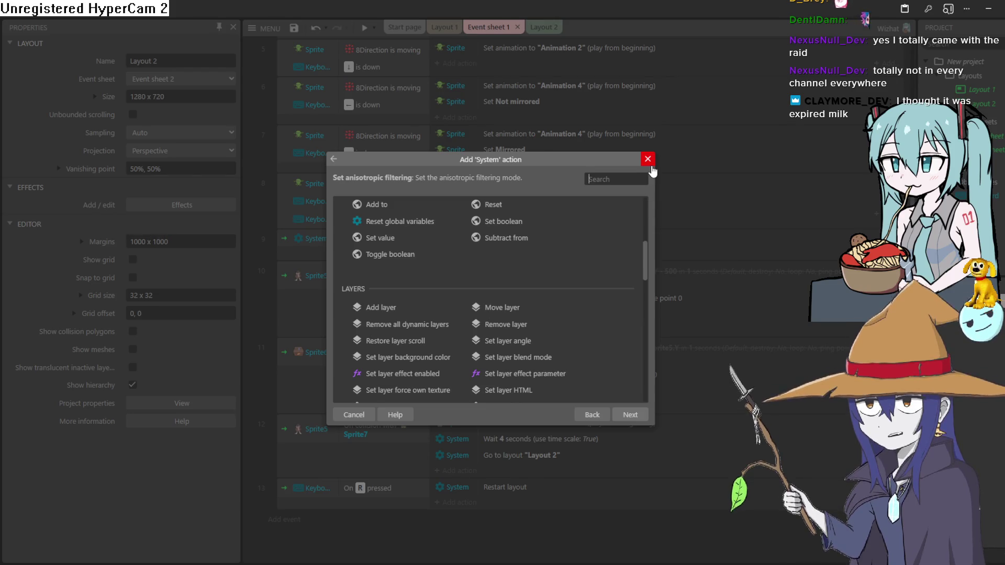
pyautogui.scroll(-3, 479, 297)
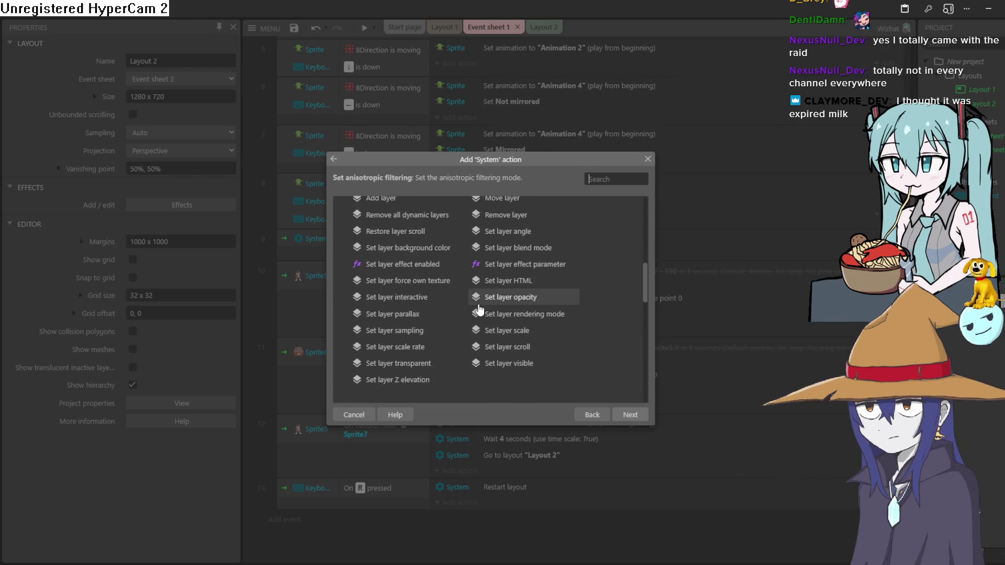
pyautogui.scroll(-3, 468, 306)
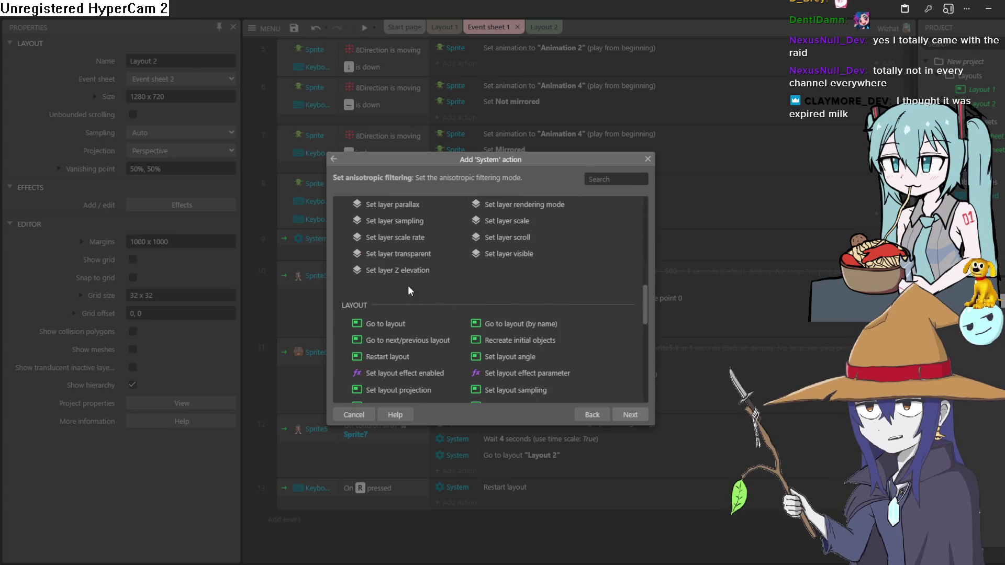
# - Add a System 'Set value' action storing 90 in guyangle
pyautogui.scroll(-5, 407, 285)
pyautogui.scroll(10, 414, 328)
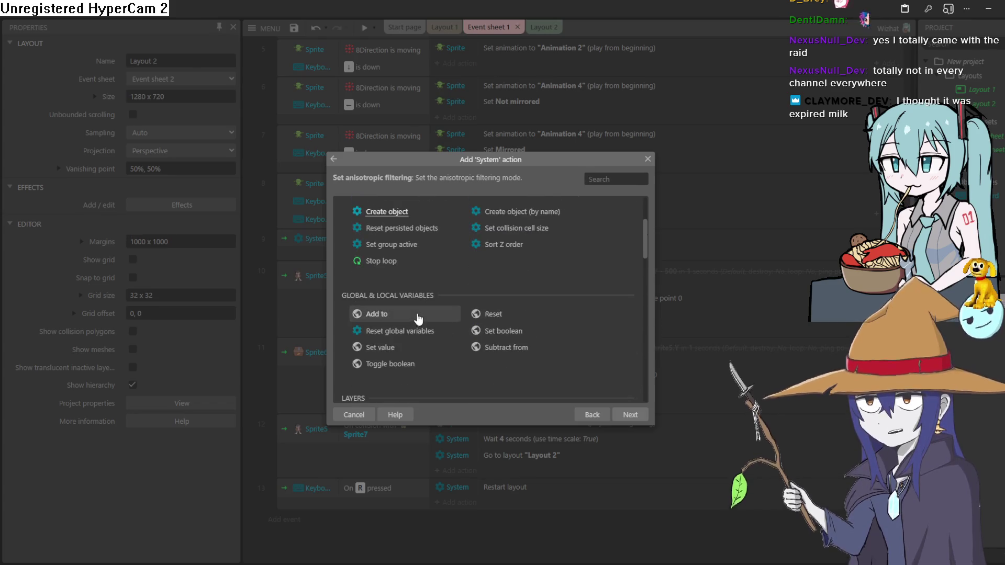
pyautogui.scroll(-3, 414, 317)
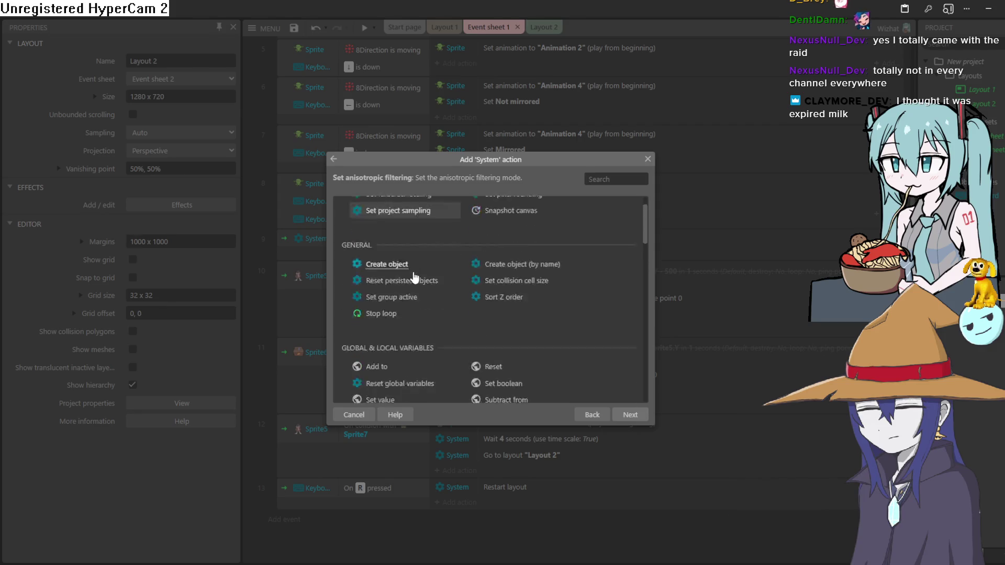
pyautogui.doubleClick(398, 347)
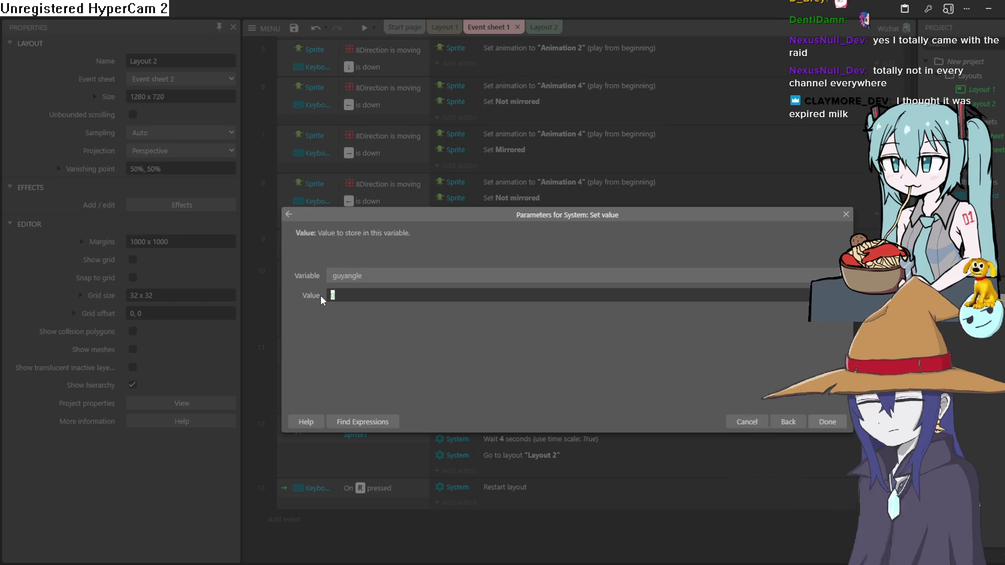
pyautogui.write('90')
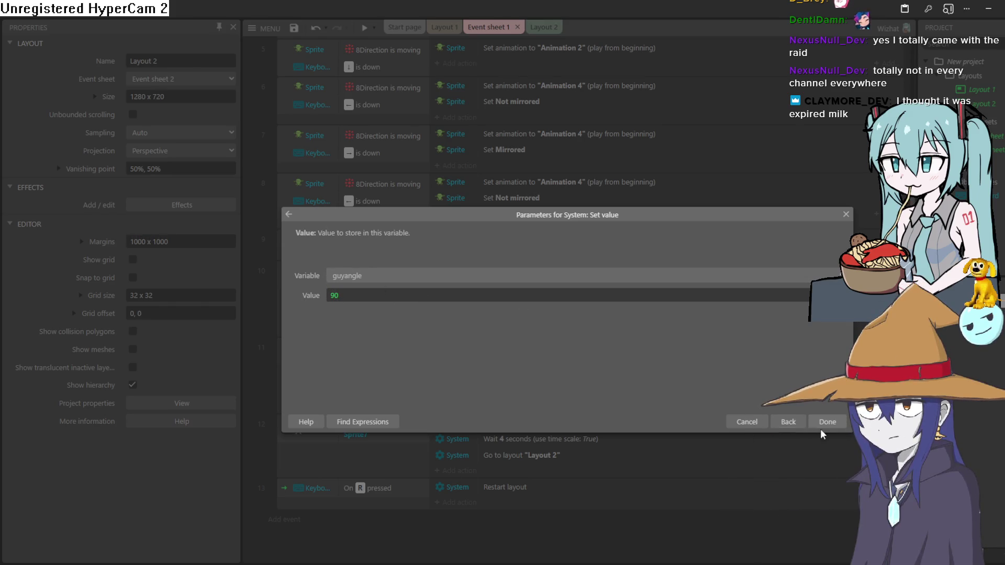
pyautogui.click(825, 422)
# - Change the guyangle value to -90 and return to Layout 1
pyautogui.scroll(5, 642, 380)
pyautogui.scroll(-5, 628, 368)
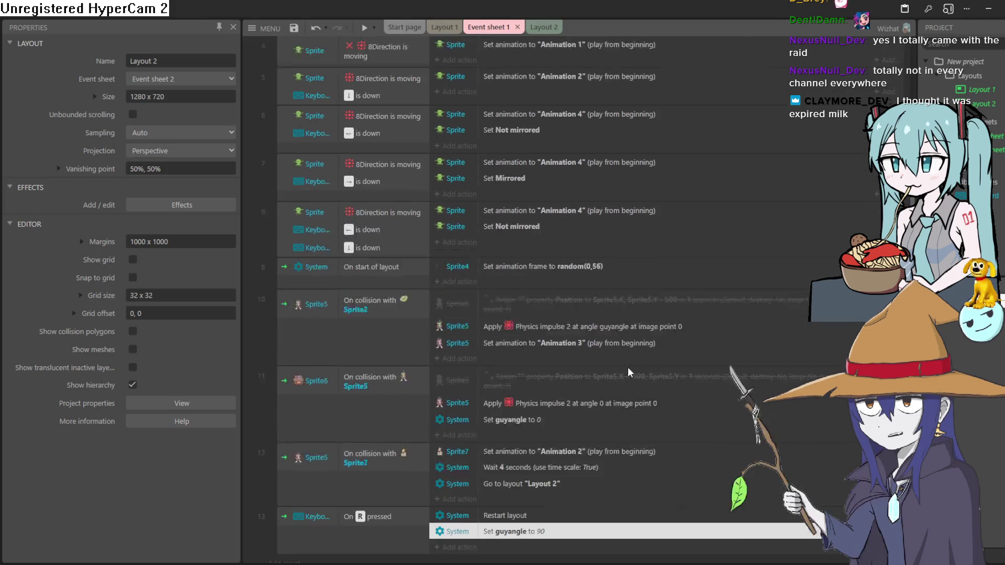
pyautogui.doubleClick(530, 483)
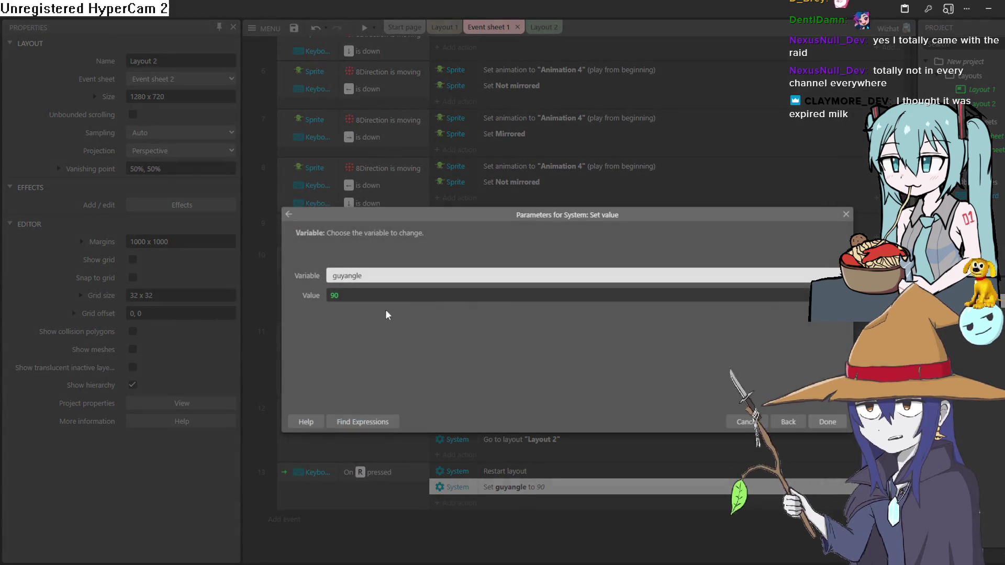
pyautogui.click(330, 297)
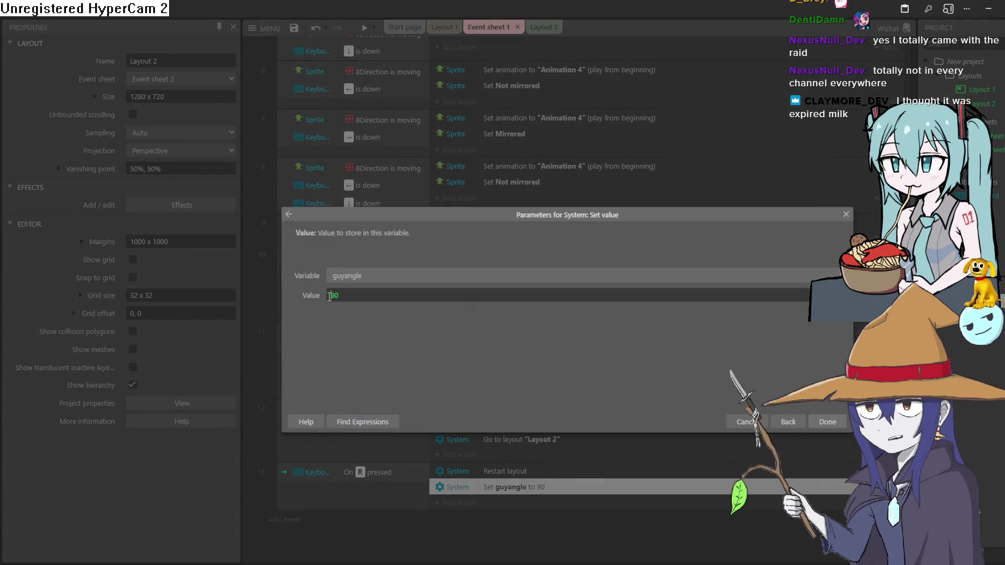
pyautogui.click(827, 422)
pyautogui.click(442, 27)
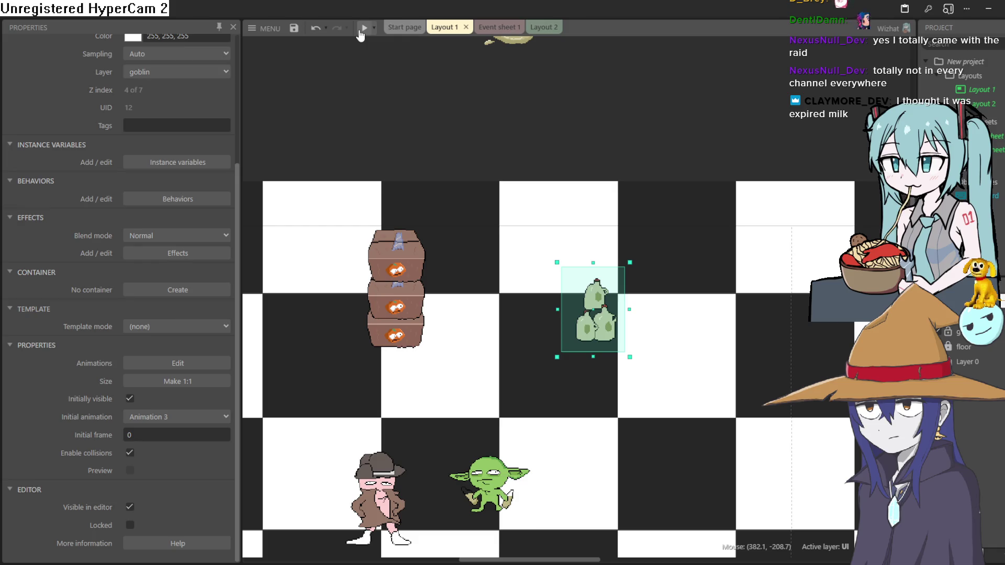
# - Inspect the bottles sprite in the Animations Editor, then close it
pyautogui.doubleClick(590, 327)
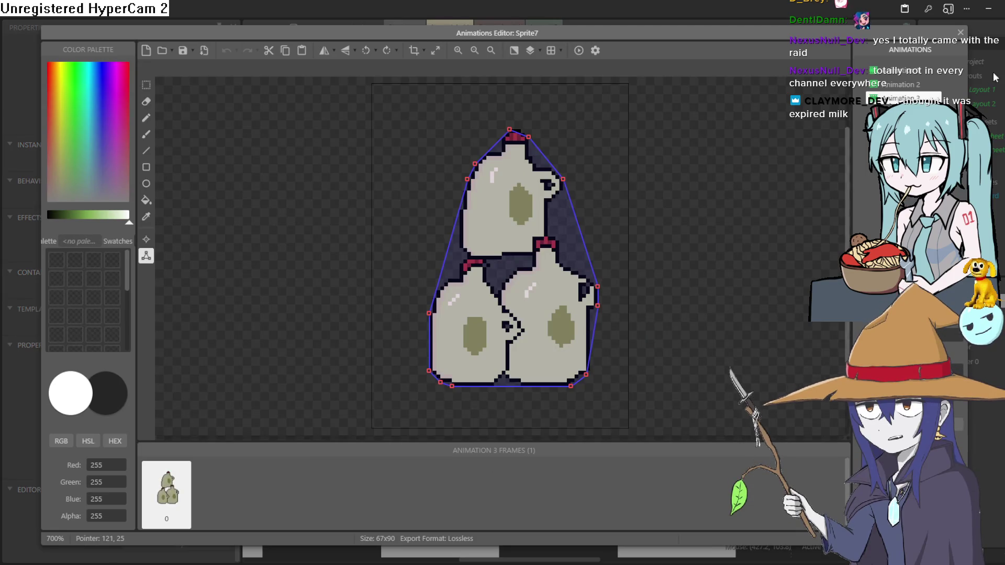
pyautogui.click(960, 33)
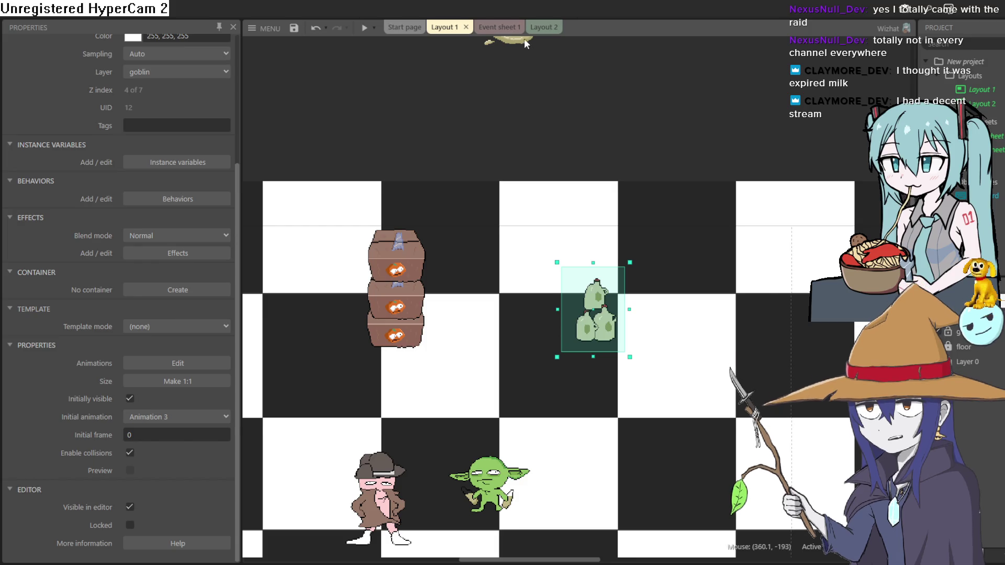
# - Glance at Layout 2, run a test preview from Event sheet 1, then go back to Layout 1
pyautogui.click(544, 29)
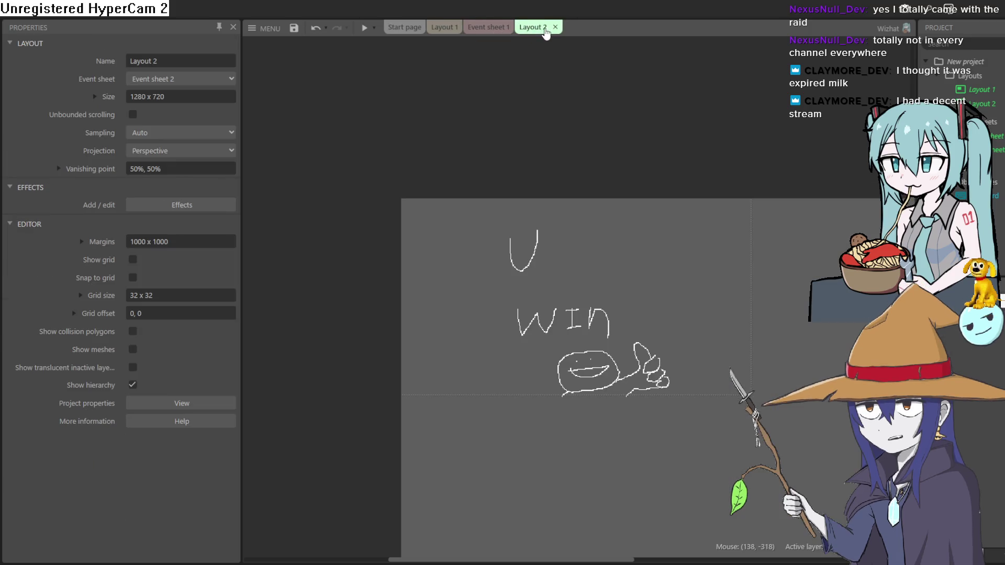
pyautogui.click(499, 28)
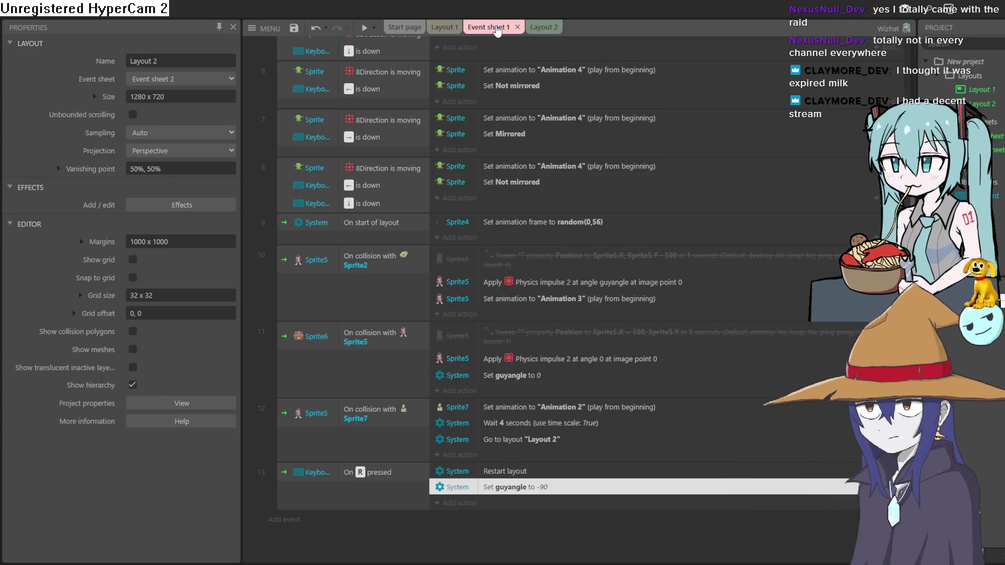
pyautogui.click(362, 29)
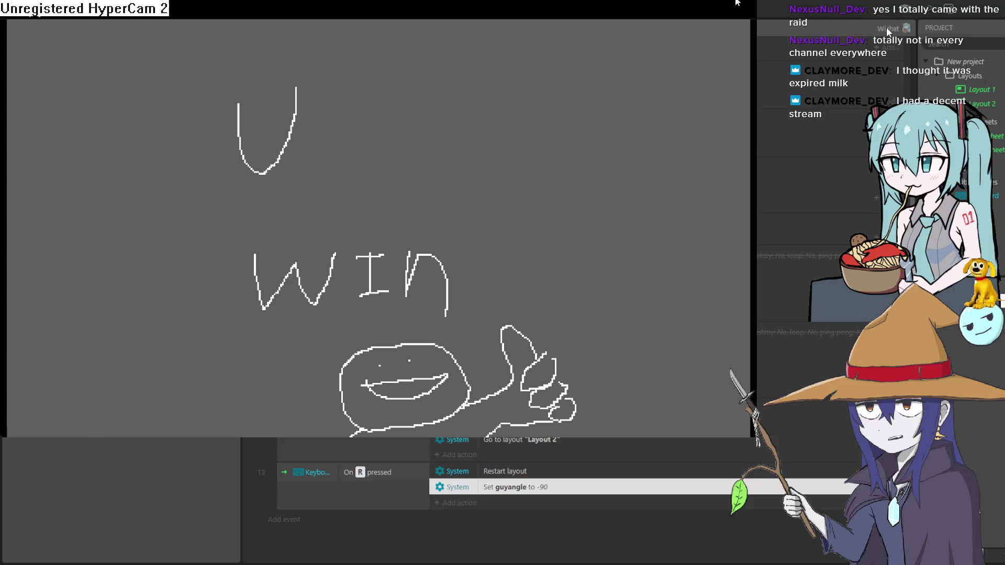
pyautogui.click(837, 20)
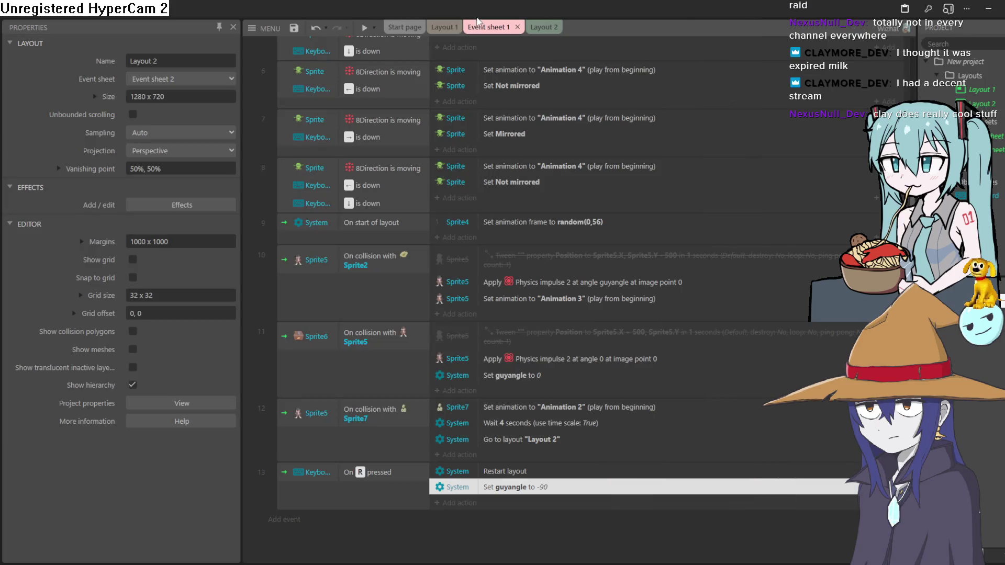
pyautogui.click(442, 28)
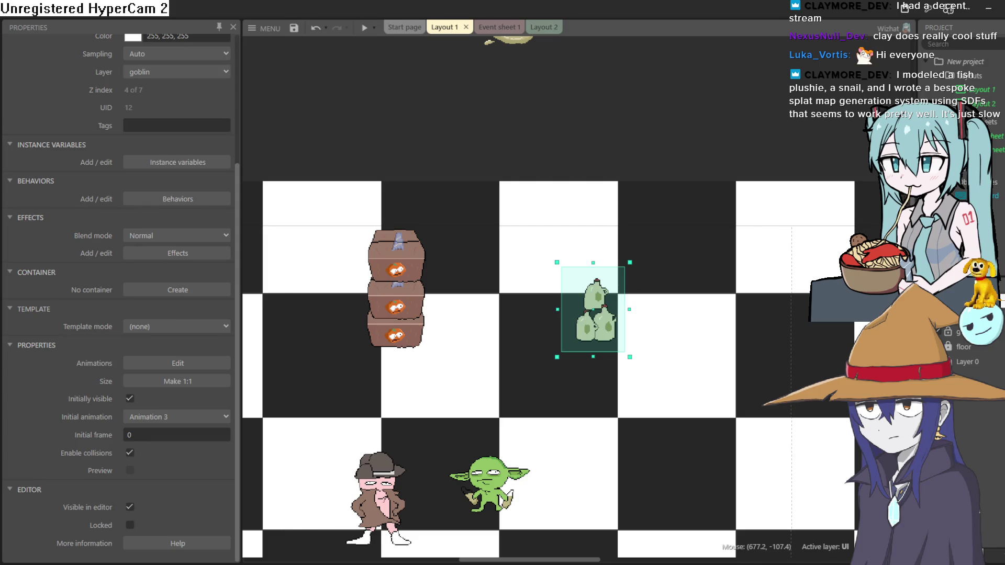
# - Open the Z Order bar from the detective's context menu and expand the goblin and floor layers
pyautogui.click(382, 489)
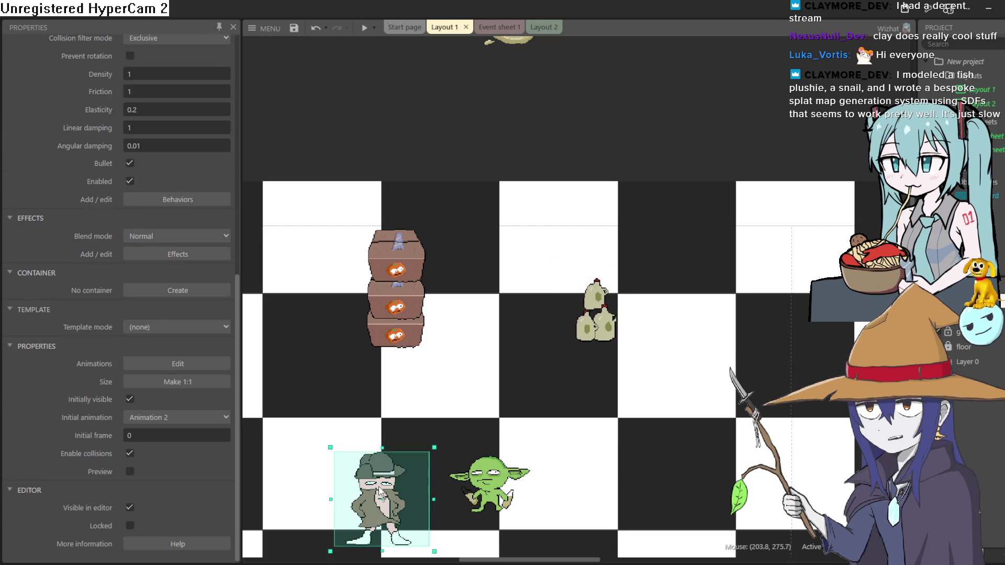
pyautogui.rightClick(380, 488)
pyautogui.moveTo(460, 284)
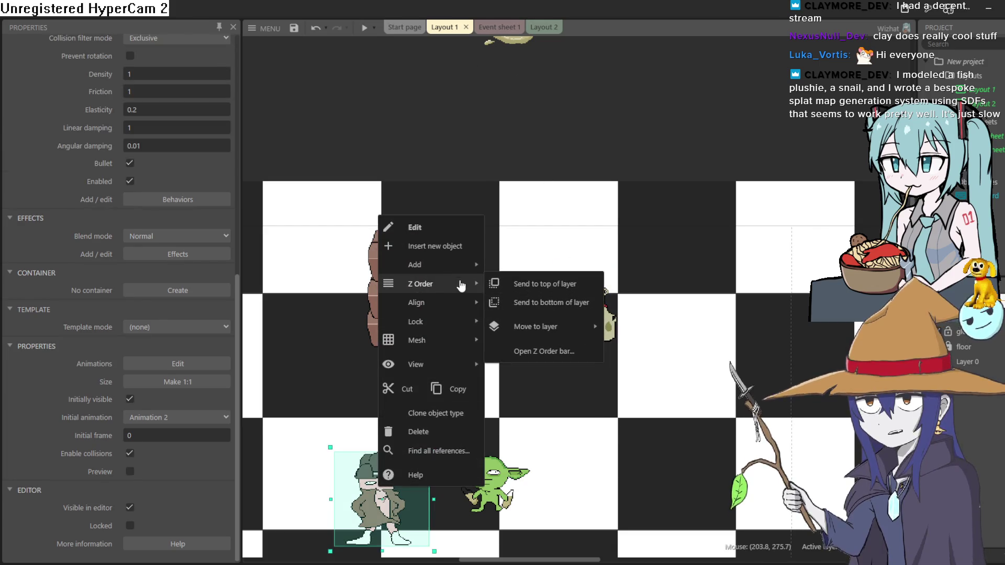
pyautogui.click(576, 351)
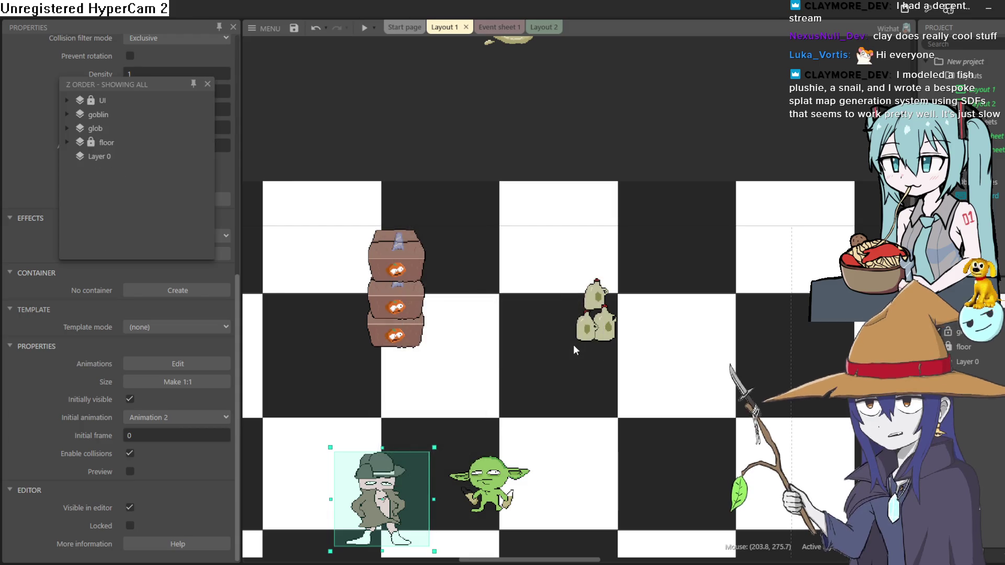
pyautogui.click(68, 113)
pyautogui.click(68, 101)
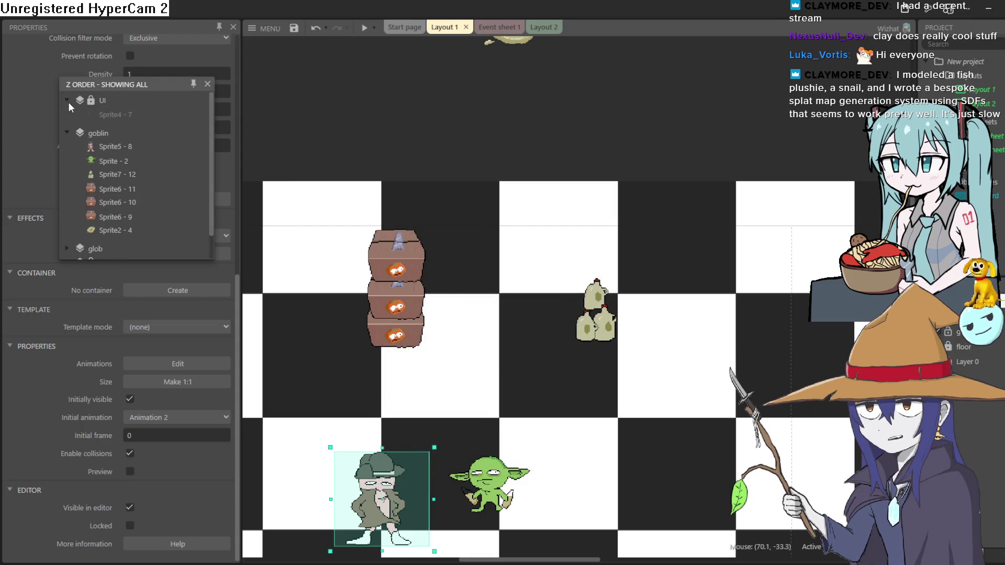
pyautogui.click(67, 100)
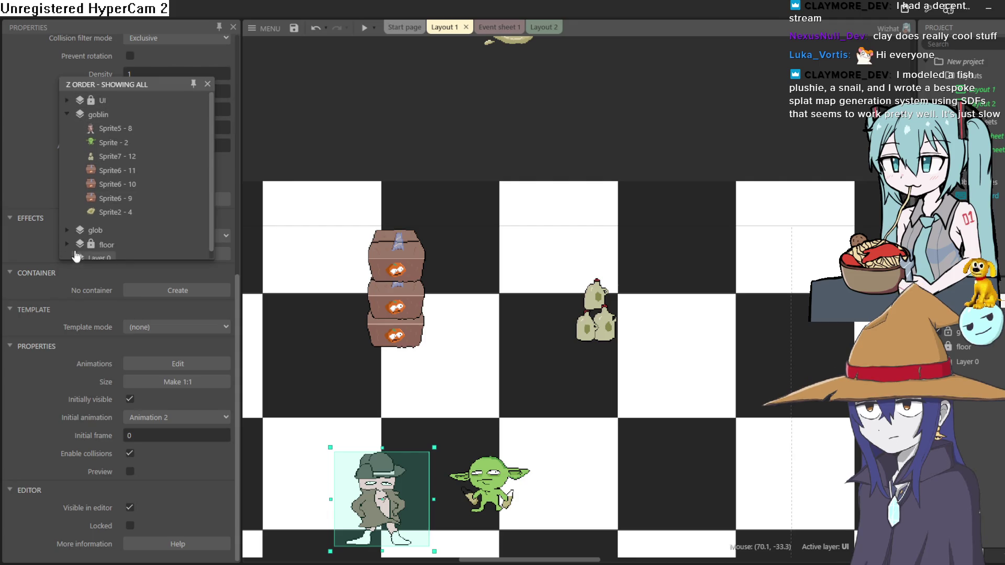
pyautogui.click(70, 232)
# - Move Sprite7 - 12 above Sprite5 - 8, close the panel and preview with F5
pyautogui.click(131, 157)
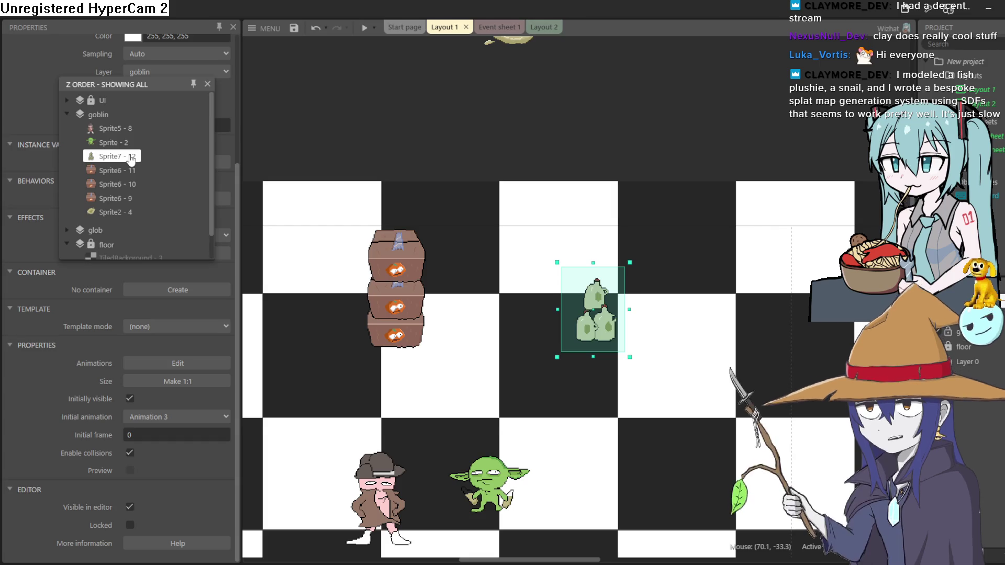
pyautogui.moveTo(131, 159); pyautogui.dragTo(130, 128)
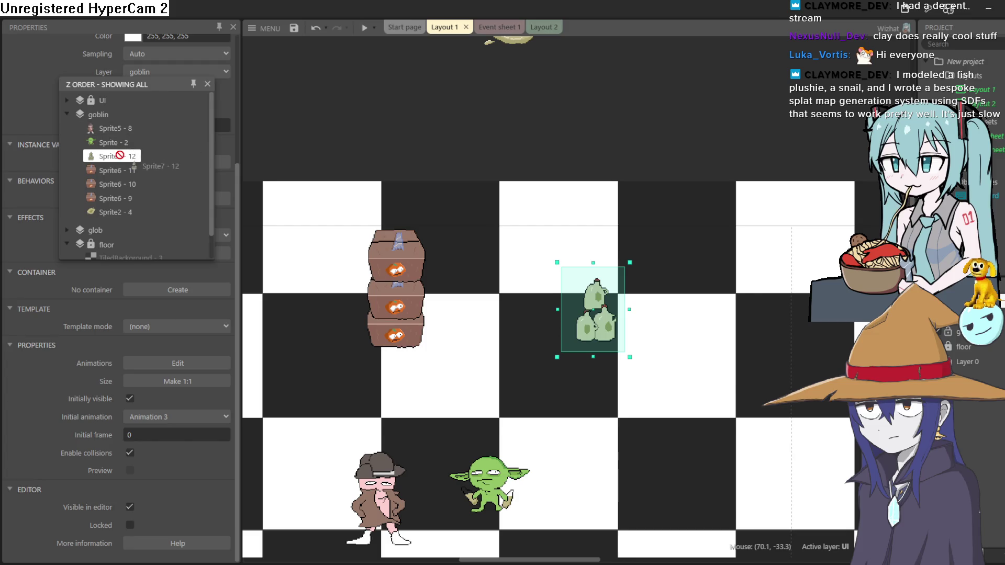
pyautogui.click(207, 84)
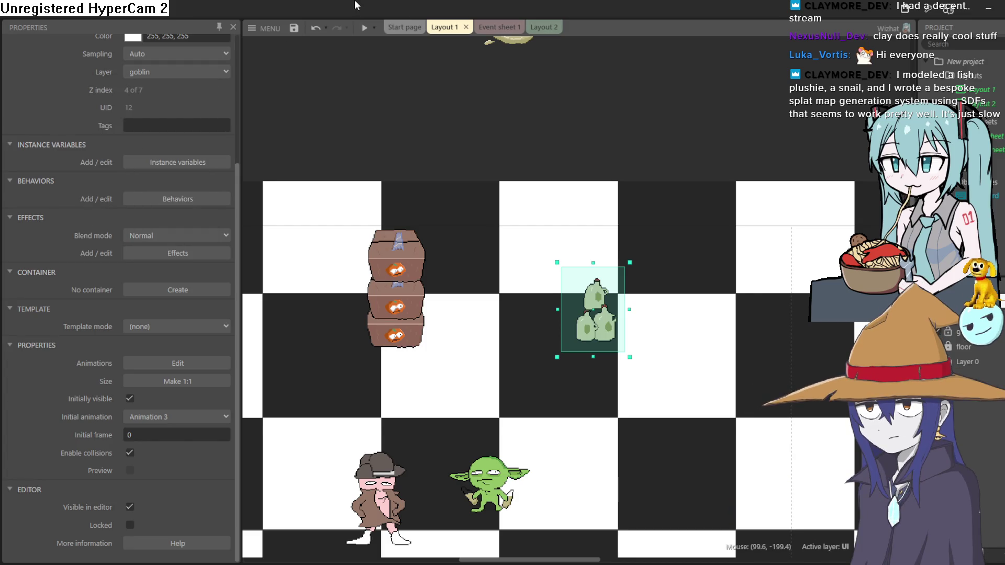
pyautogui.press('F5')
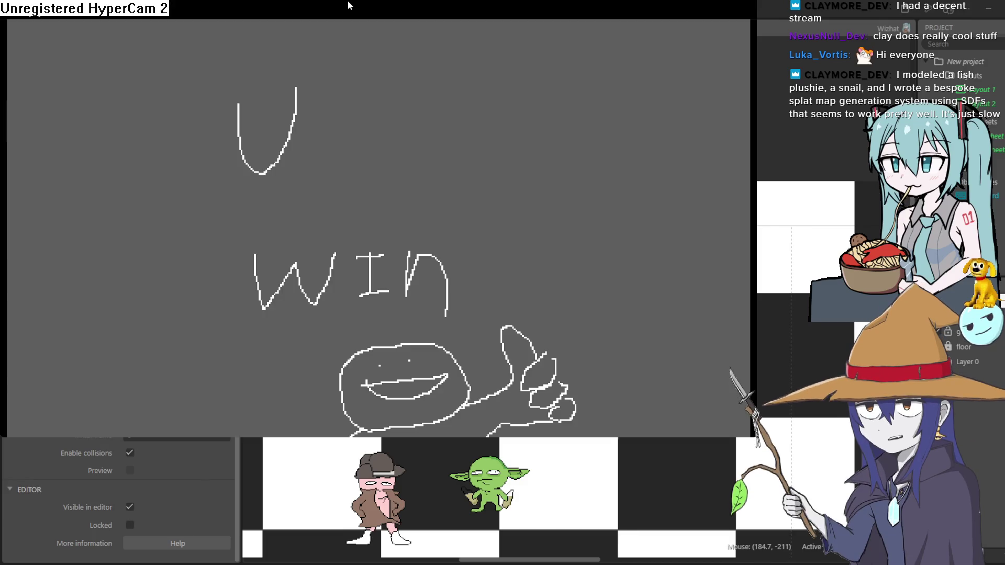
# - In the Z Order bar, move Sprite7 - 12 to the top of the goblin layer
pyautogui.click(908, 30)
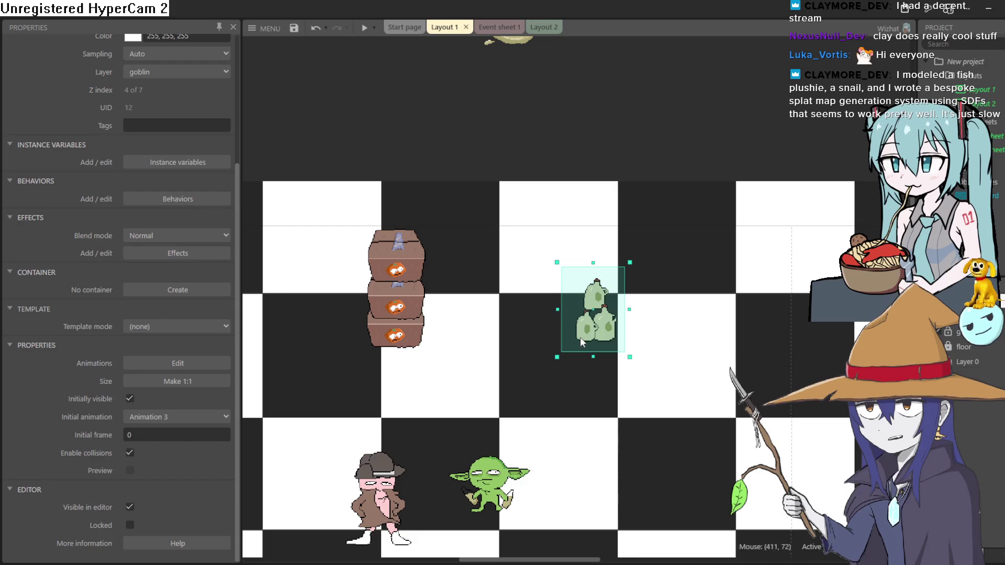
pyautogui.rightClick(379, 500)
pyautogui.moveTo(471, 293)
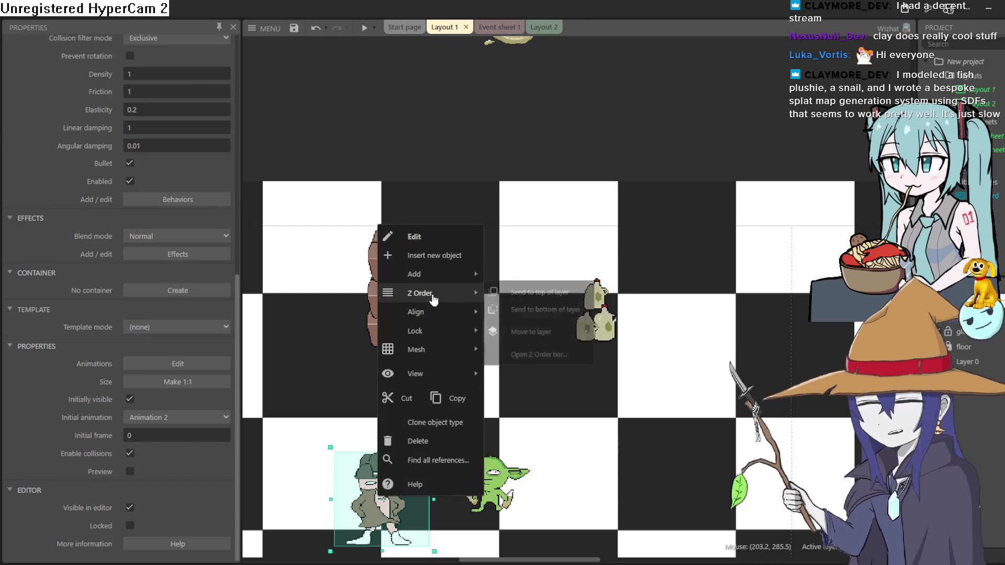
pyautogui.click(523, 361)
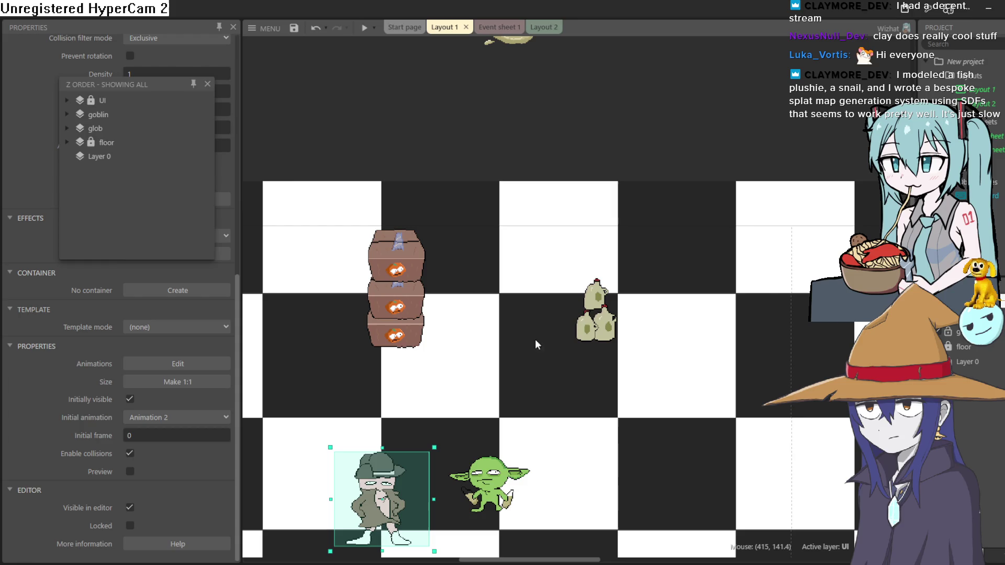
pyautogui.click(66, 126)
pyautogui.click(66, 126)
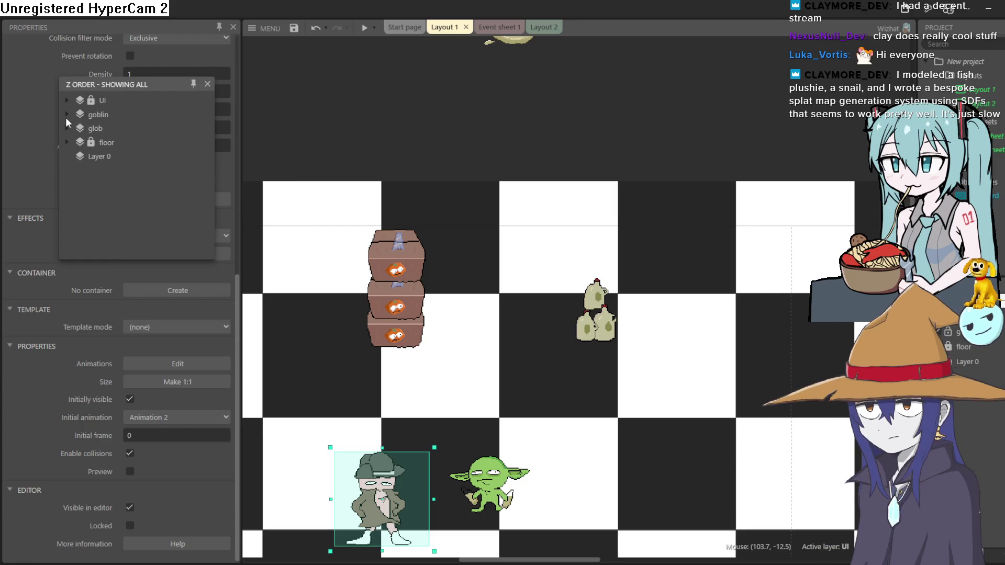
pyautogui.click(65, 116)
pyautogui.moveTo(125, 156); pyautogui.dragTo(119, 124)
# - Play a test preview through to 'U win', then close it
pyautogui.click(366, 28)
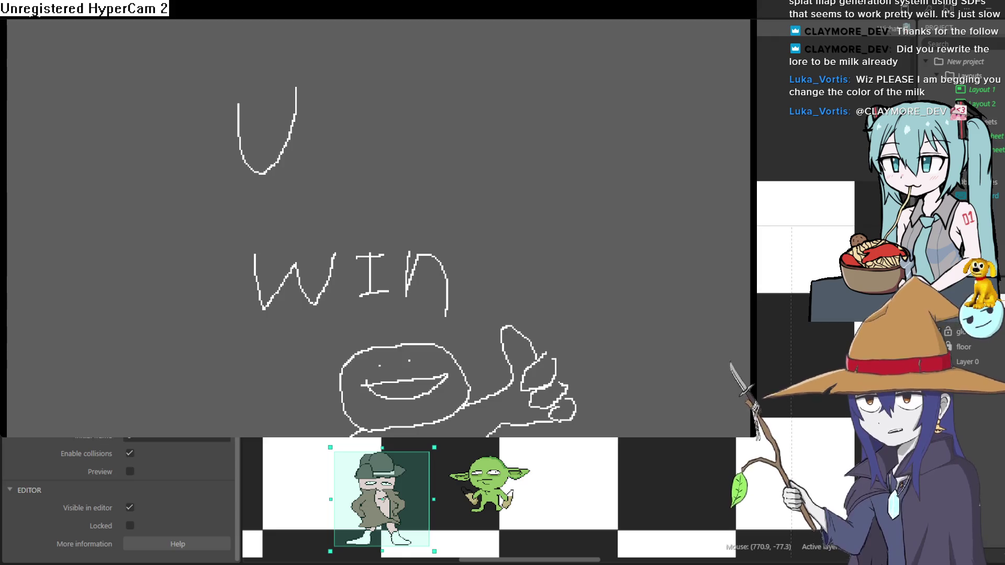
pyautogui.hotkey('alt', 'F4')
pyautogui.doubleClick(608, 300)
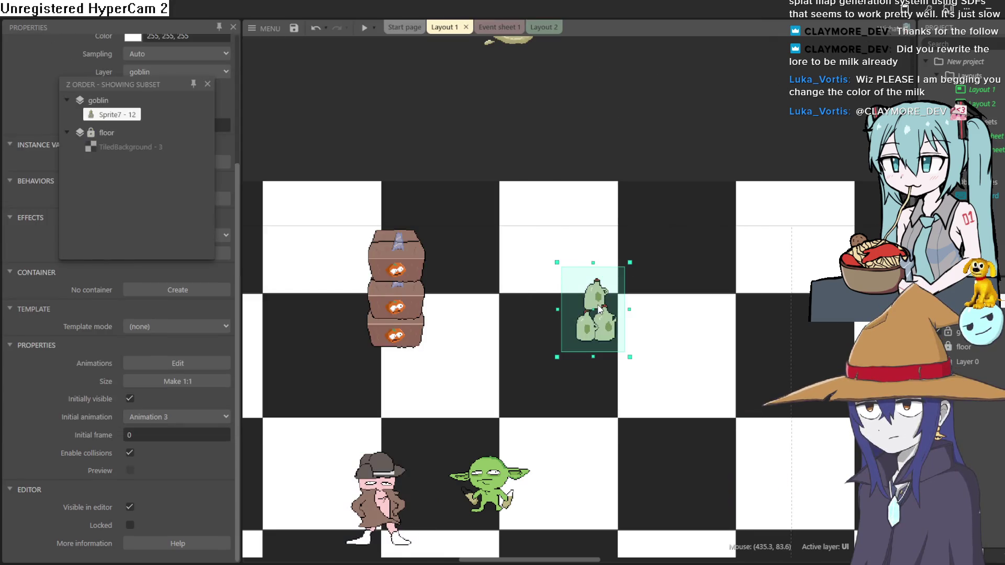
# - In Animation 2, duplicate frame 6 as a new frame 7
pyautogui.click(897, 84)
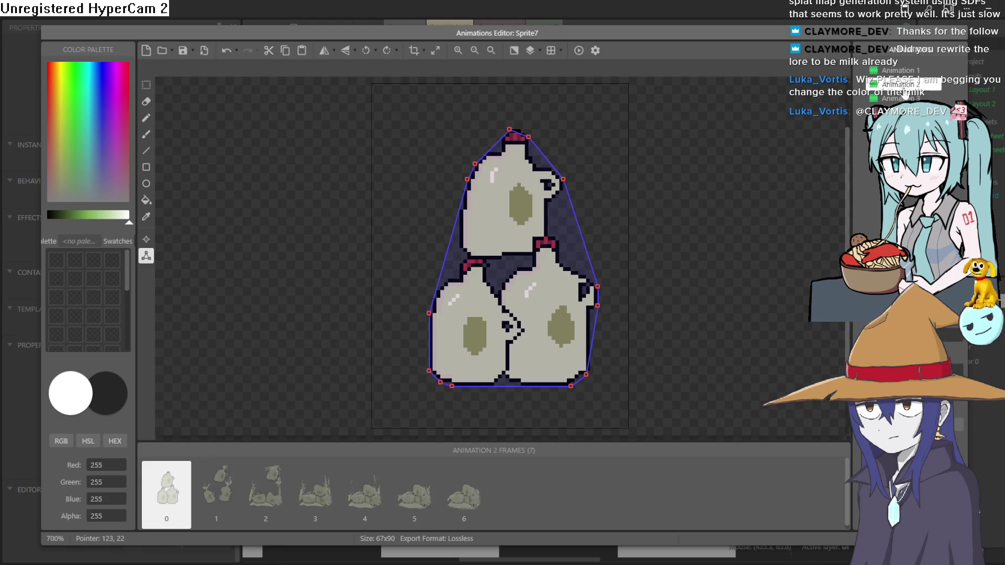
pyautogui.moveTo(695, 341); pyautogui.dragTo(696, 253)
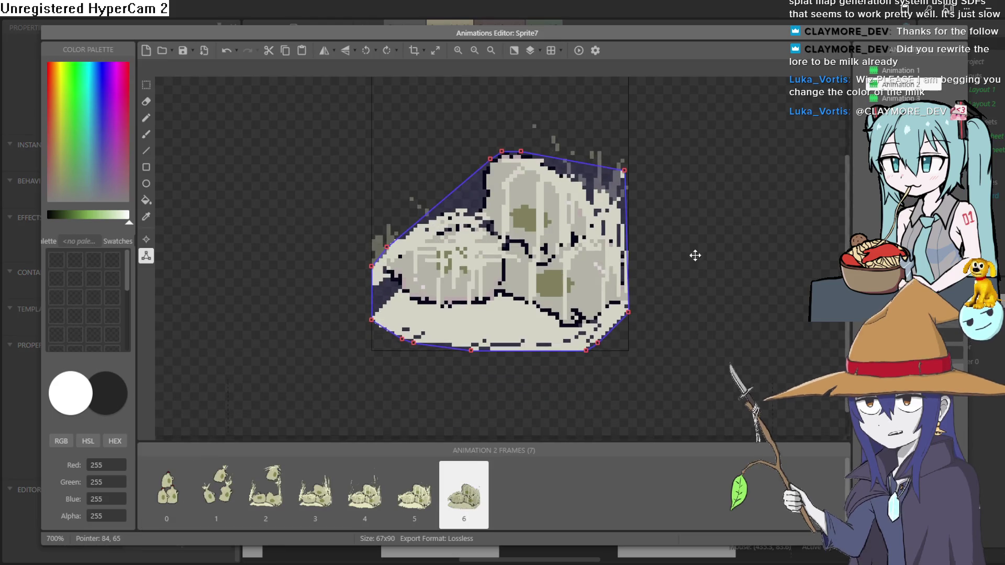
pyautogui.rightClick(474, 498)
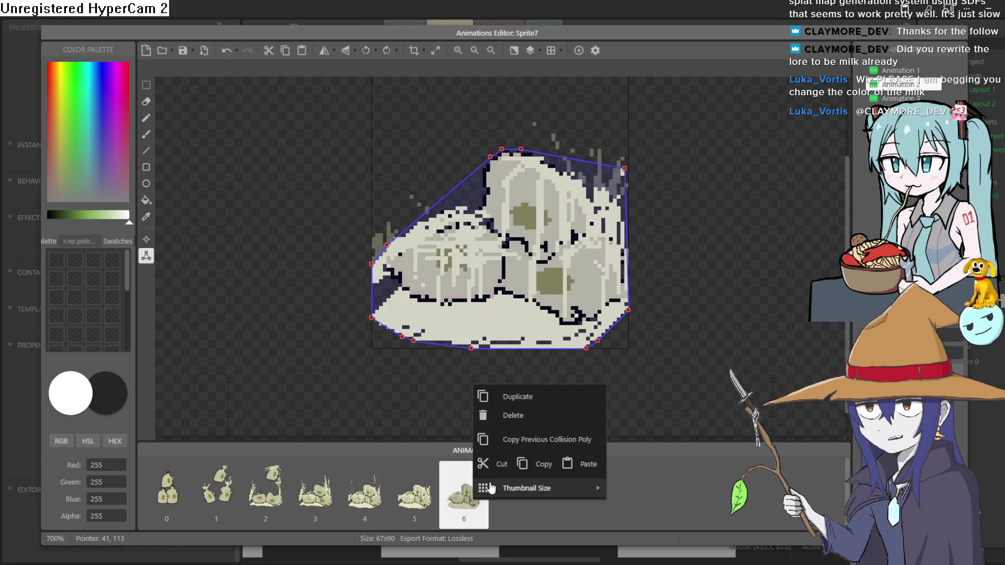
pyautogui.click(547, 398)
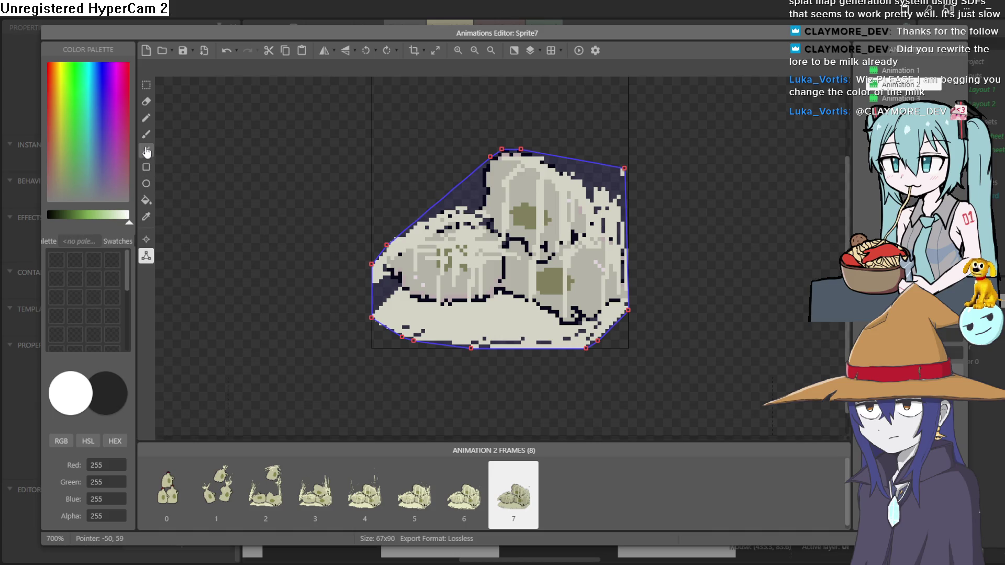
# - Pick the pale-yellow milk colour and pencil the puddle along the new frame's lower-right edge
pyautogui.click(149, 217)
pyautogui.click(445, 319)
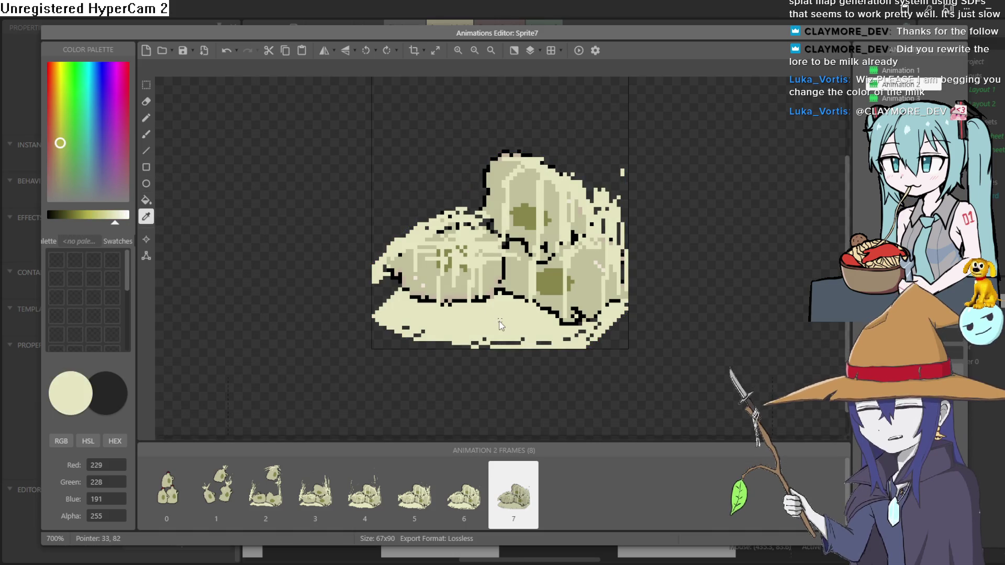
pyautogui.click(146, 119)
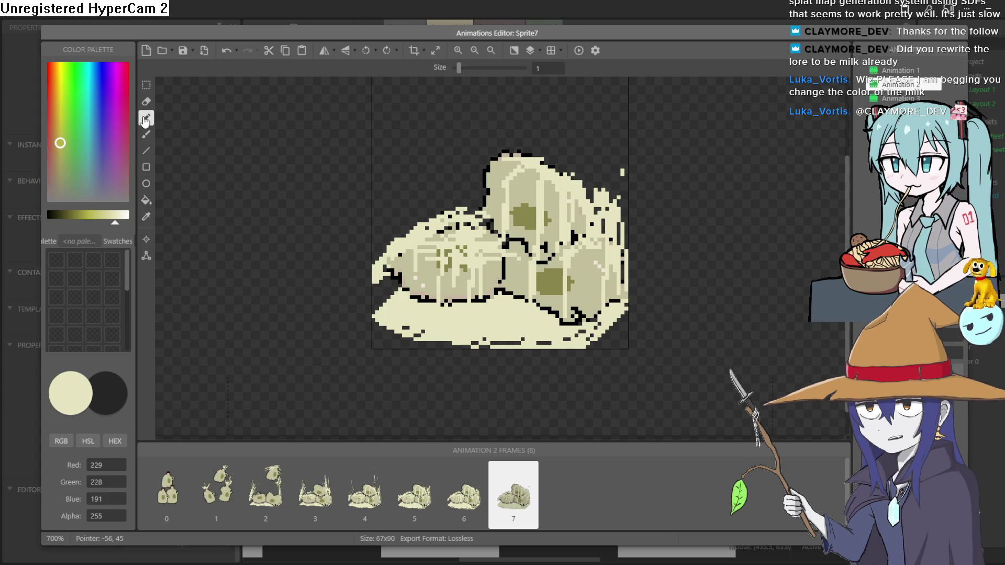
pyautogui.scroll(1, 620, 327)
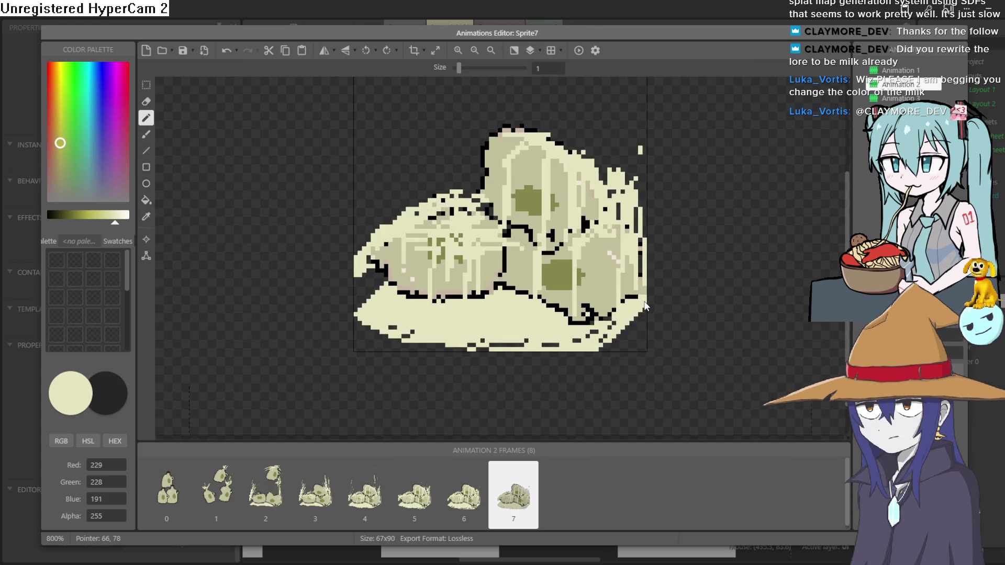
pyautogui.moveTo(644, 309); pyautogui.dragTo(598, 351)
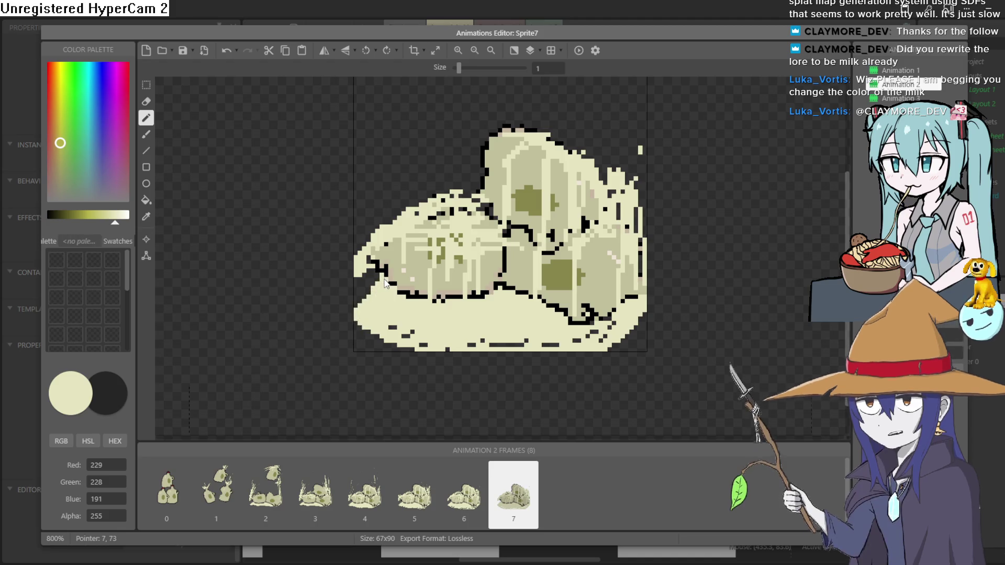
pyautogui.click(962, 33)
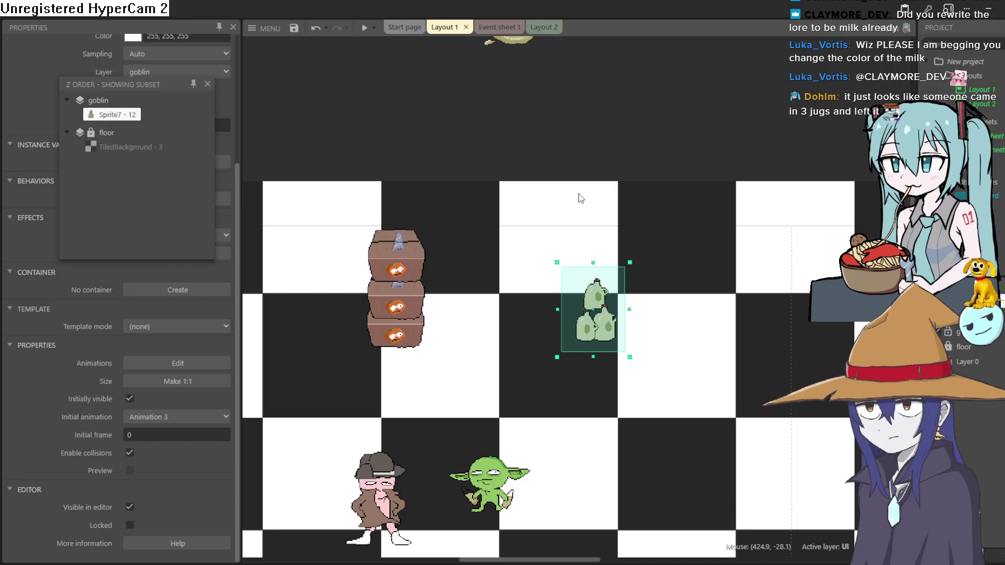
# - Preview the layout with the milk bottle, close the preview, then switch to Aseprite's splash sprite
pyautogui.moveTo(550, 209); pyautogui.dragTo(675, 144)
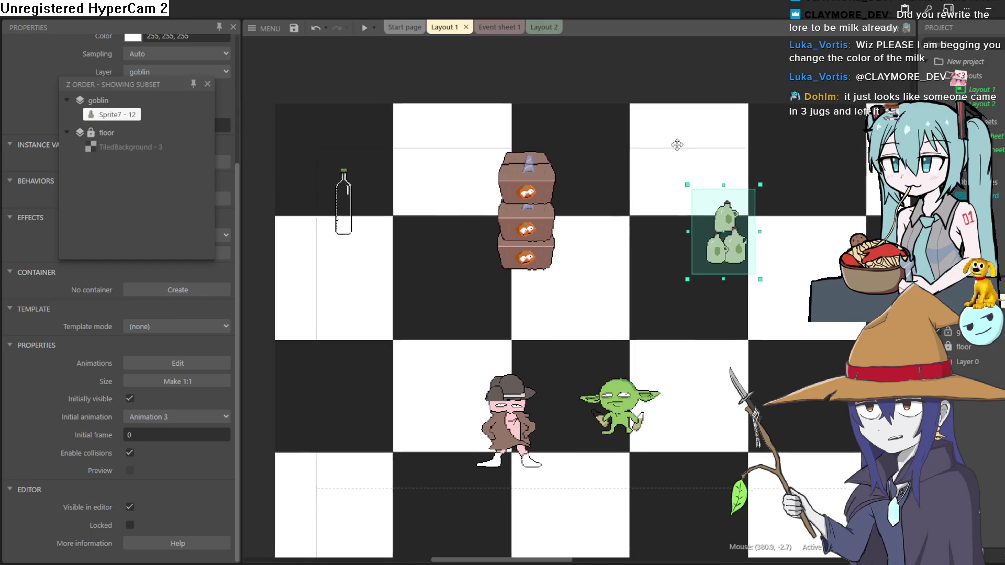
pyautogui.click(365, 31)
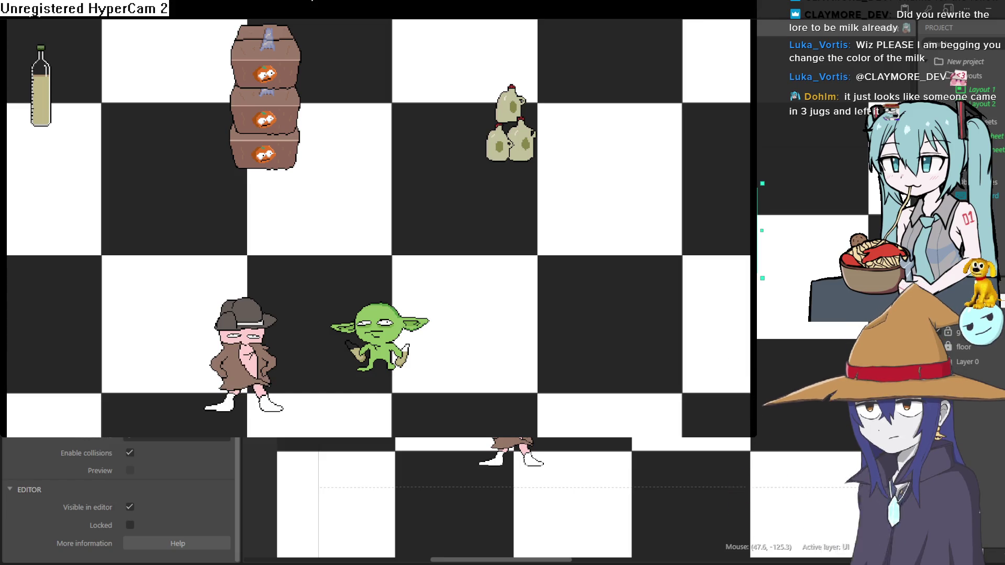
pyautogui.hotkey('alt', 'F4')
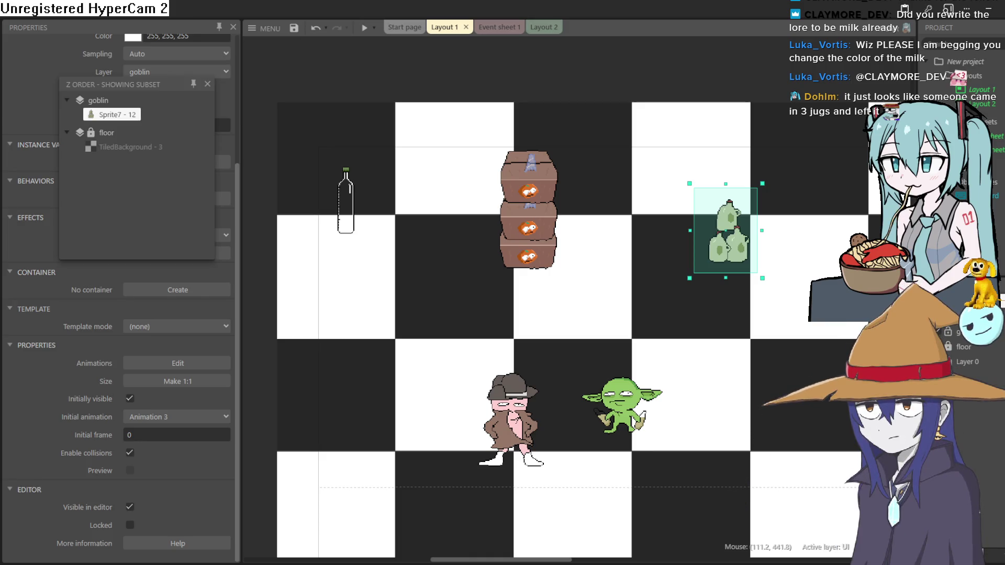
pyautogui.hotkey('alt', 'Tab')
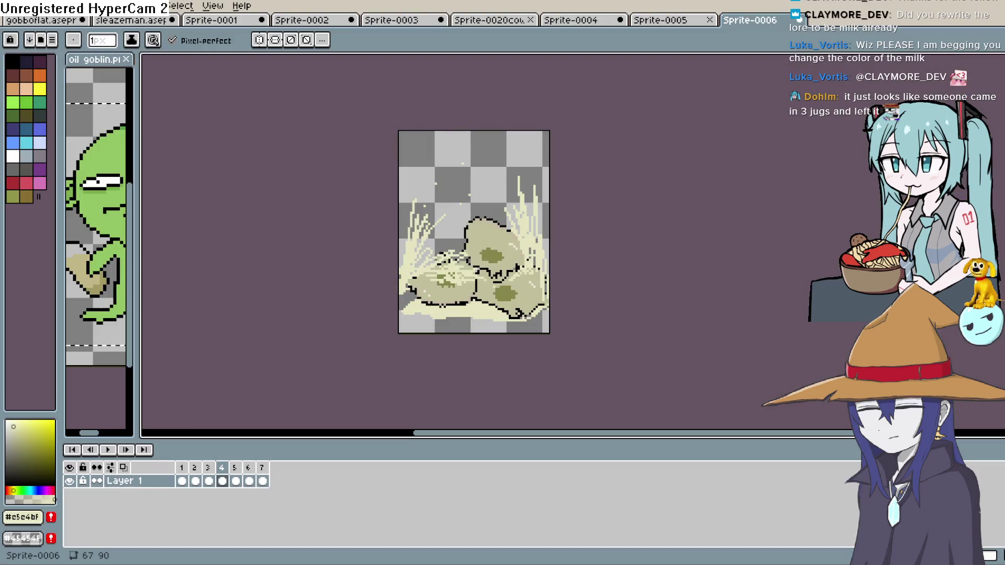
# - Open Sprite-0005, then the Sprite-0004 Wiz Mart map, and zoom in and out on it
pyautogui.click(678, 25)
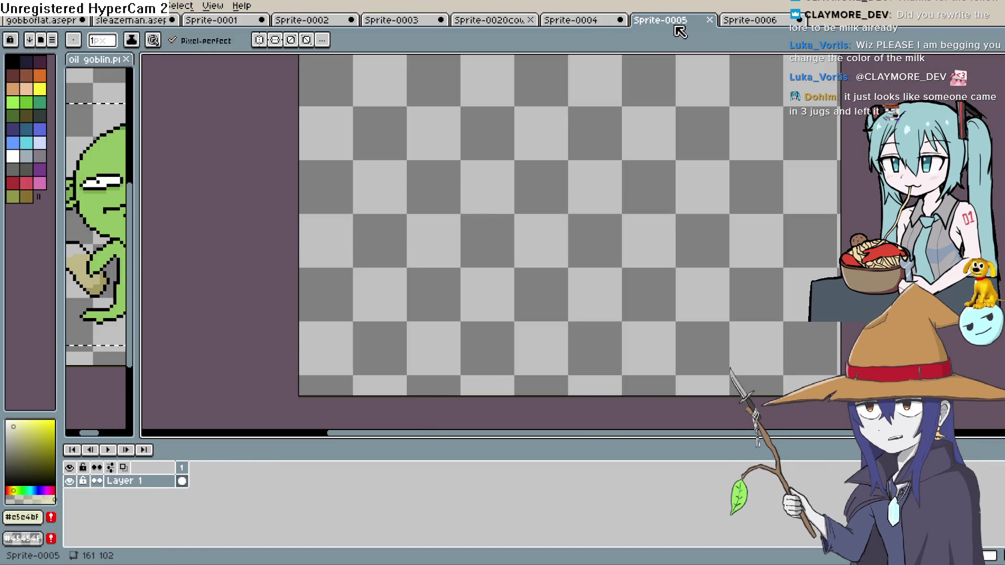
pyautogui.click(572, 24)
pyautogui.scroll(-1, 415, 178)
pyautogui.scroll(1, 416, 177)
pyautogui.scroll(3, 416, 177)
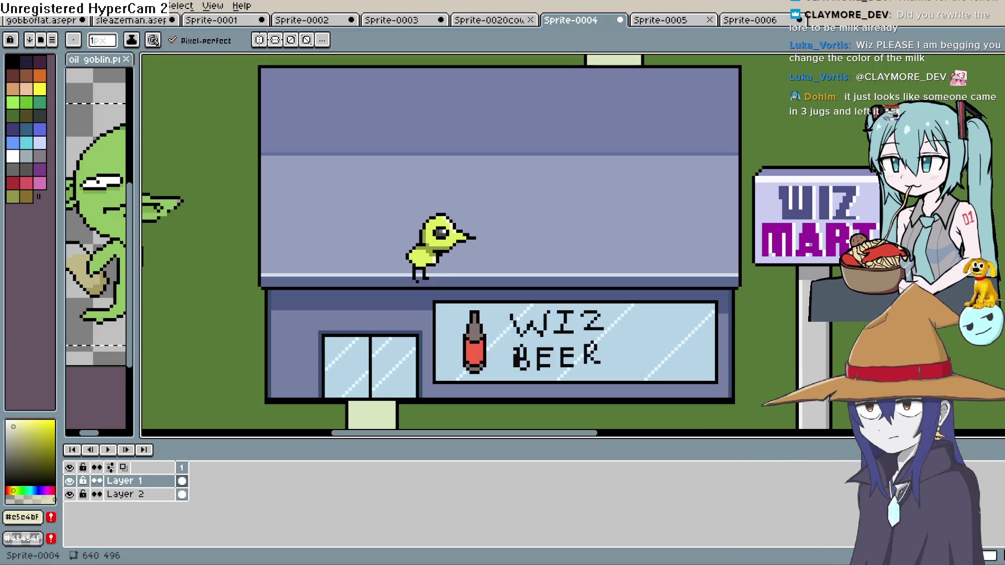
pyautogui.scroll(-4, 739, 284)
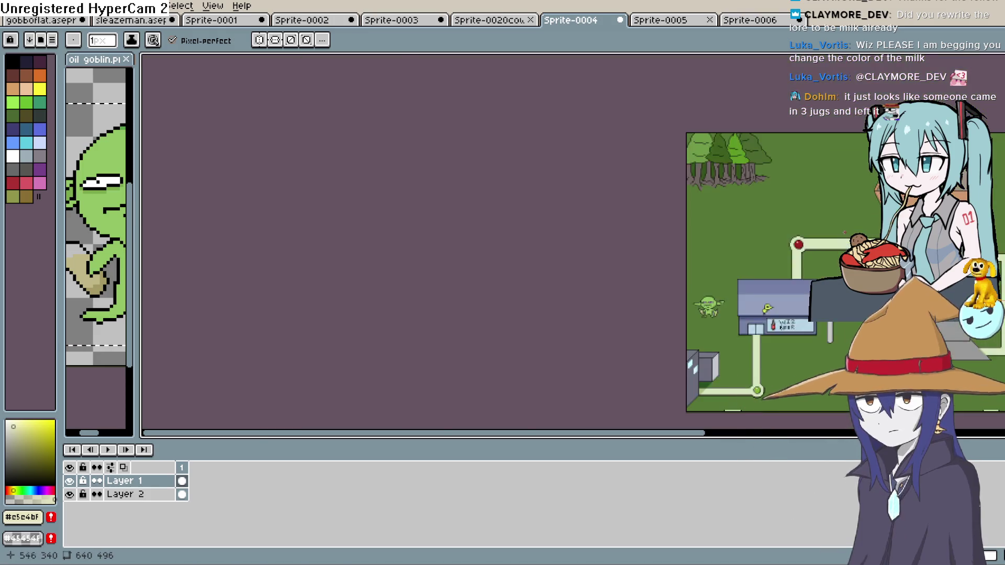
pyautogui.scroll(1, 739, 284)
pyautogui.scroll(-2, 739, 284)
pyautogui.scroll(2, 739, 284)
# - Pan across the Wiz Mart map toward the store roof, then return to Construct 3
pyautogui.moveTo(730, 384)
pyautogui.mouseDown()
pyautogui.moveTo(616, 209)
pyautogui.moveTo(674, 338)
pyautogui.moveTo(748, 285)
pyautogui.moveTo(765, 305)
pyautogui.mouseUp()
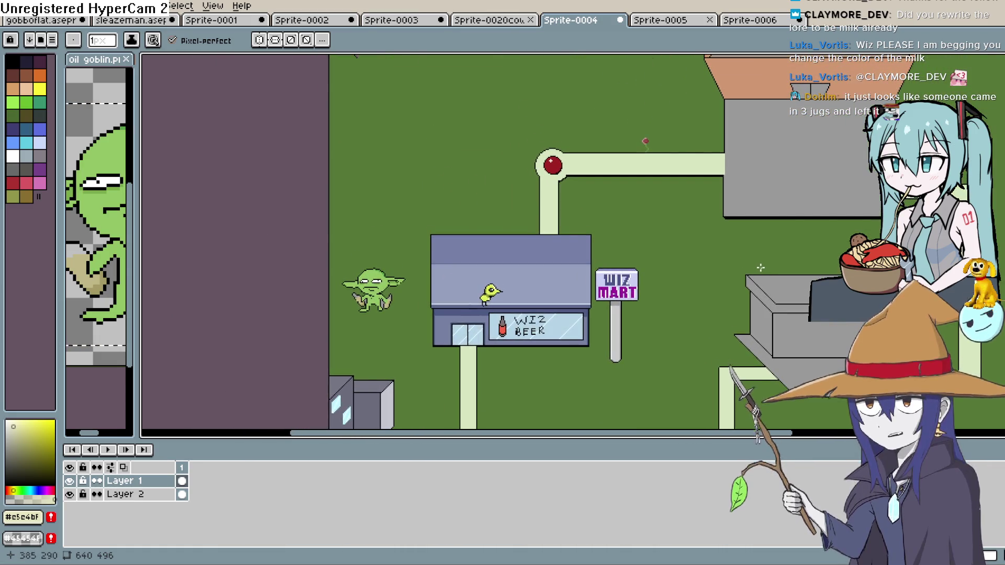
pyautogui.moveTo(822, 185); pyautogui.dragTo(744, 278)
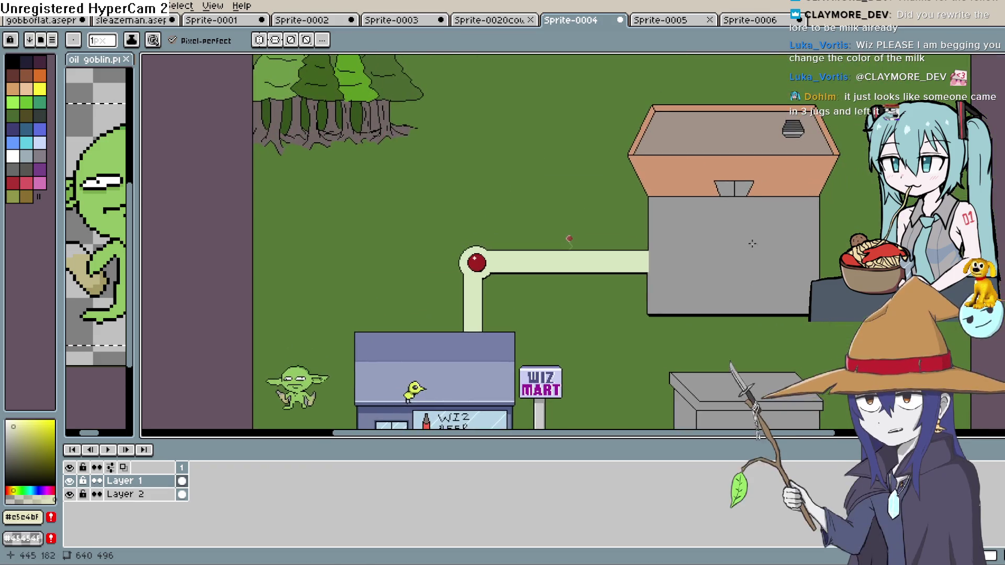
pyautogui.scroll(2, 749, 206)
pyautogui.moveTo(748, 205)
pyautogui.mouseDown()
pyautogui.moveTo(715, 267)
pyautogui.moveTo(664, 195)
pyautogui.moveTo(931, 399)
pyautogui.moveTo(770, 211)
pyautogui.moveTo(670, 179)
pyautogui.moveTo(670, 156)
pyautogui.mouseUp()
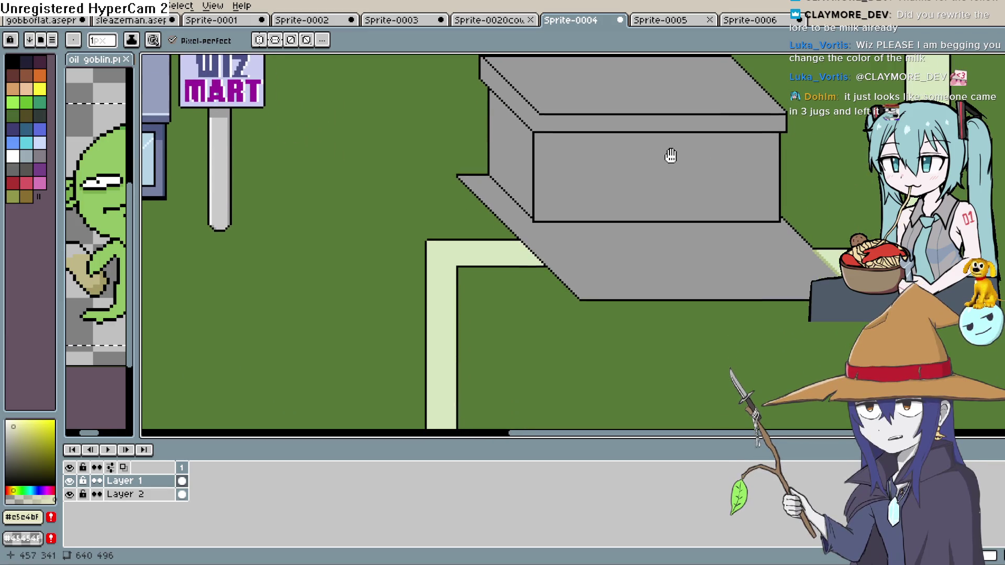
pyautogui.scroll(-2, 674, 165)
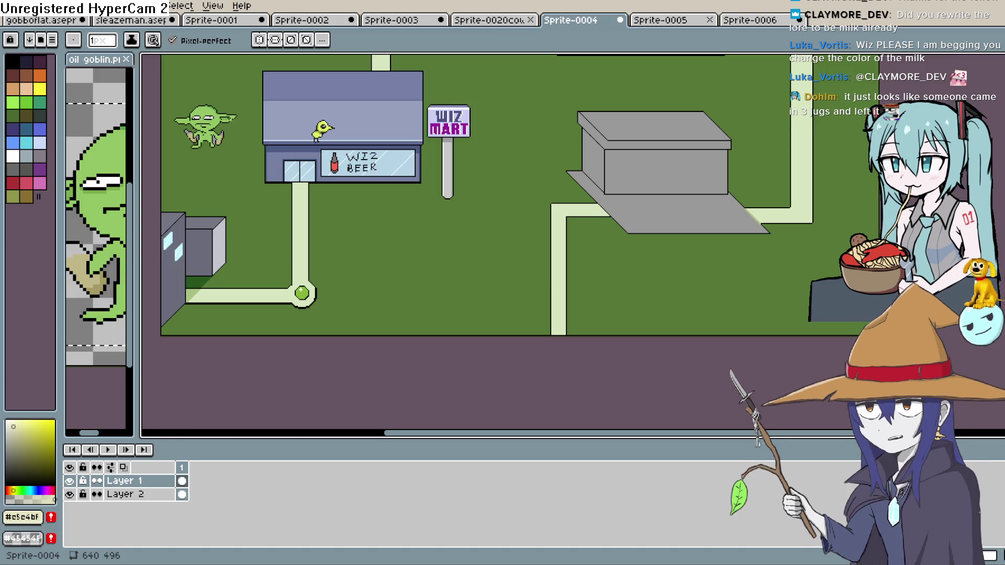
pyautogui.hotkey('alt', 'Tab')
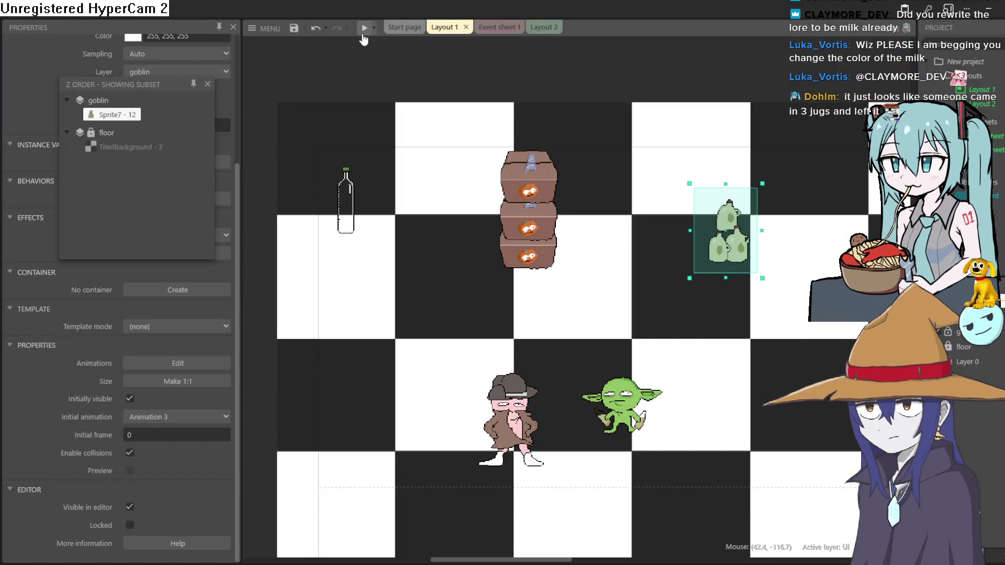
pyautogui.press('F5')
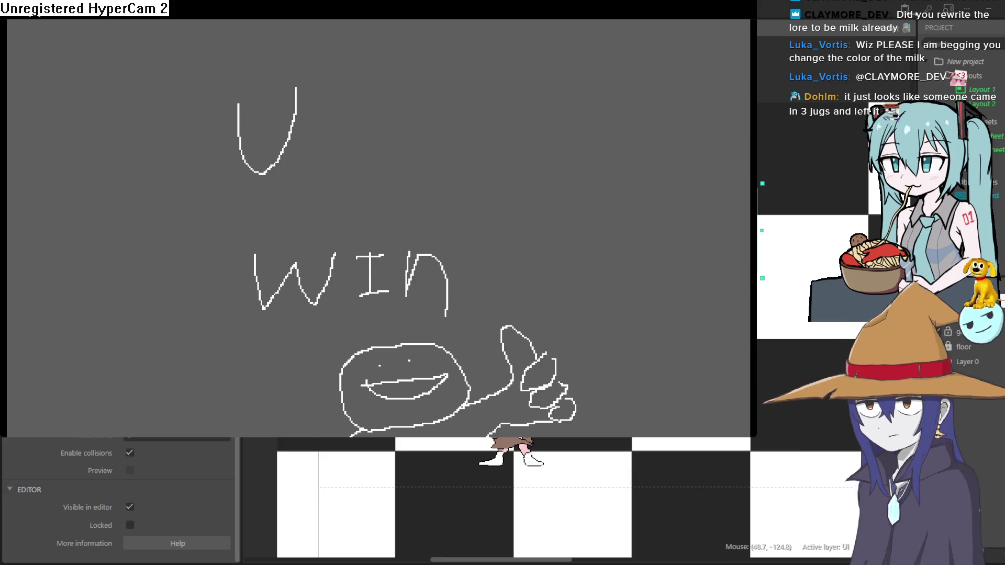
pyautogui.hotkey('alt', 'F4')
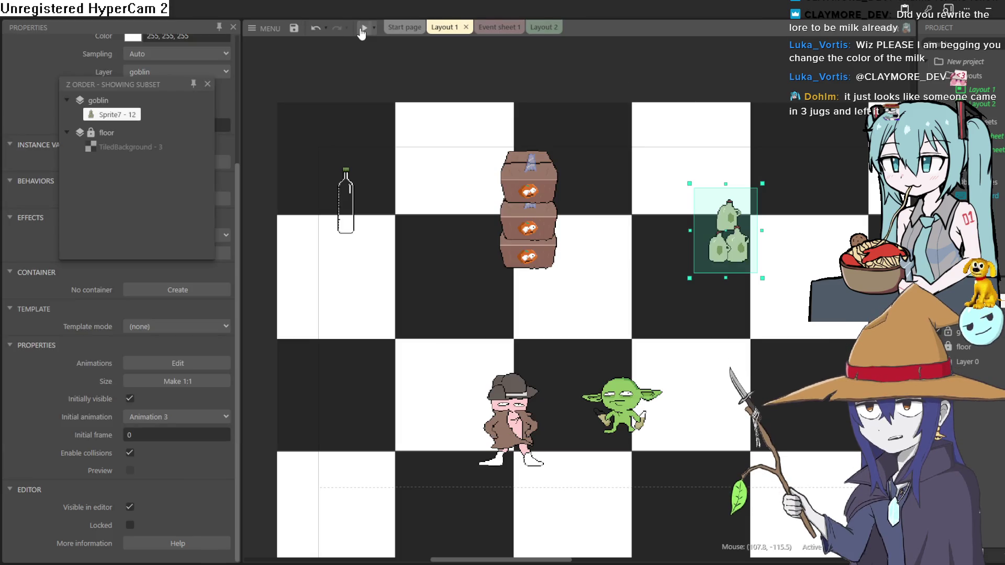
pyautogui.click(361, 28)
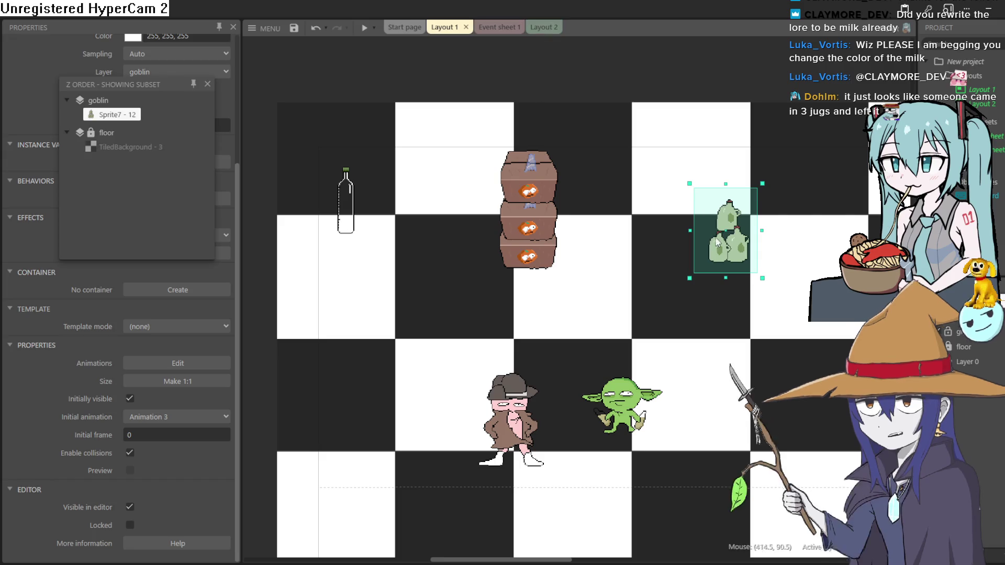
pyautogui.doubleClick(726, 233)
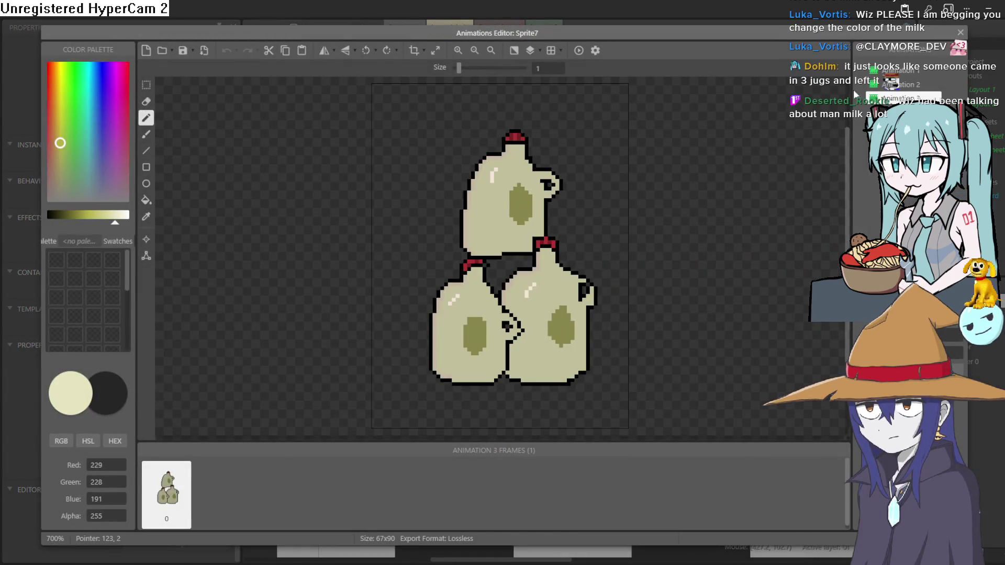
# - In Animation 2, compare splash frames 6 and 7
pyautogui.click(900, 84)
pyautogui.click(479, 506)
pyautogui.click(510, 498)
pyautogui.click(467, 500)
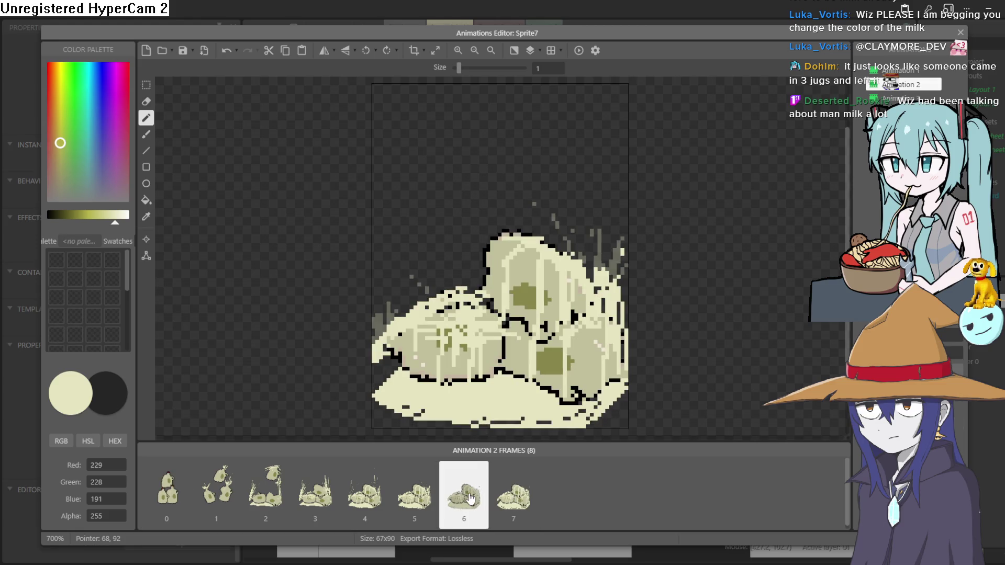
pyautogui.click(503, 492)
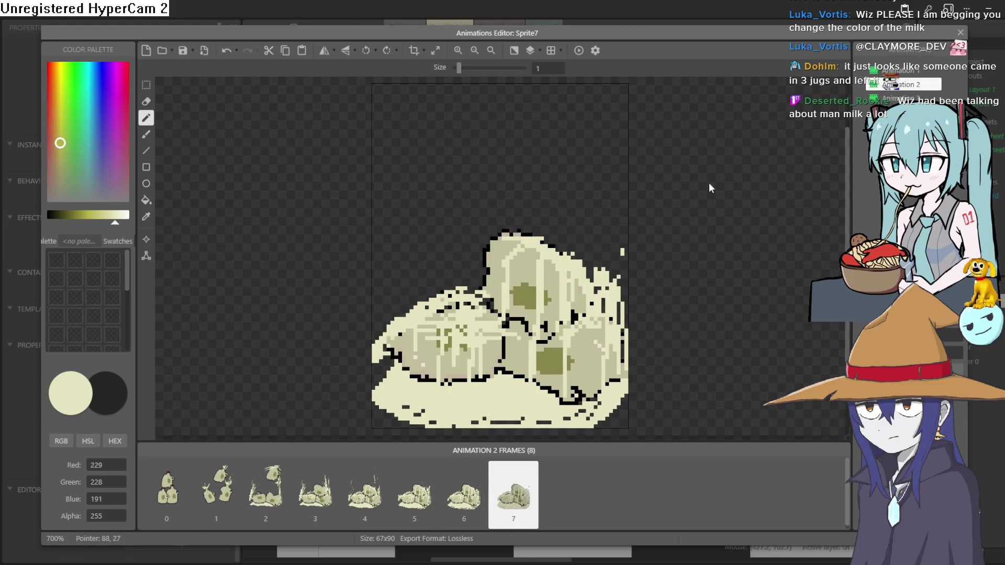
pyautogui.click(464, 495)
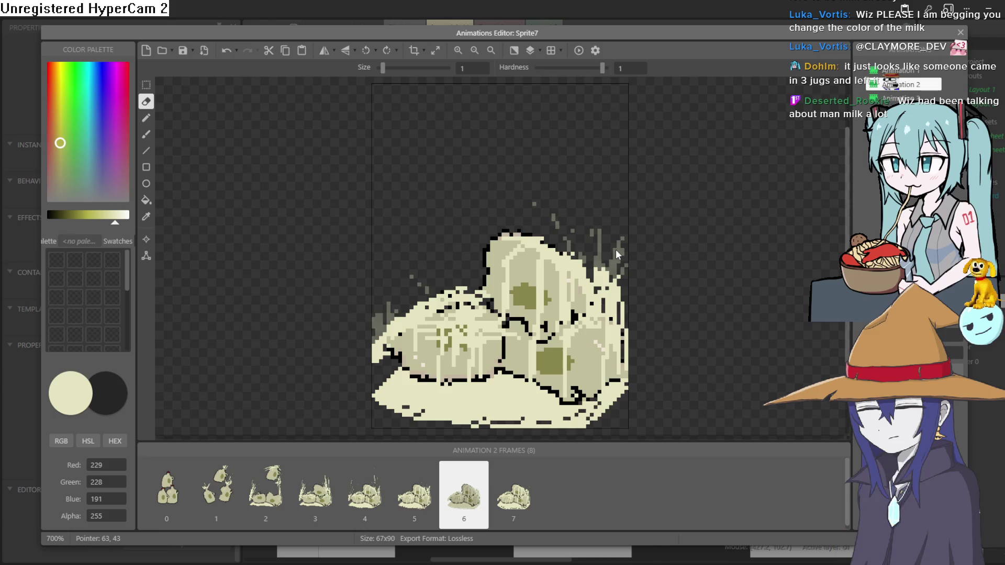
# - Duplicate frame 6 and move the copy later, compare frames 7 and 8, and close the editor
pyautogui.rightClick(472, 498)
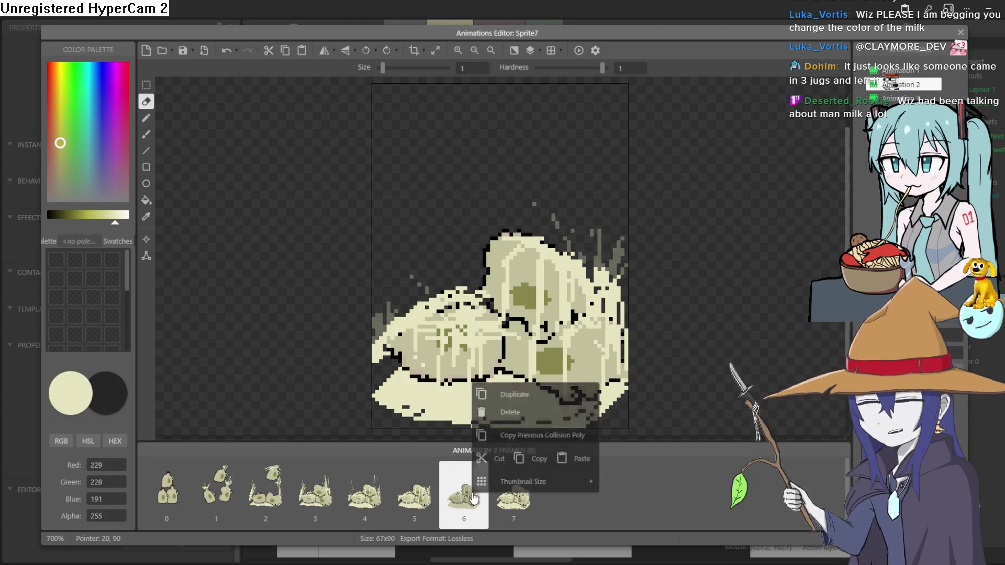
pyautogui.click(537, 391)
pyautogui.moveTo(531, 492); pyautogui.dragTo(589, 497)
pyautogui.click(531, 507)
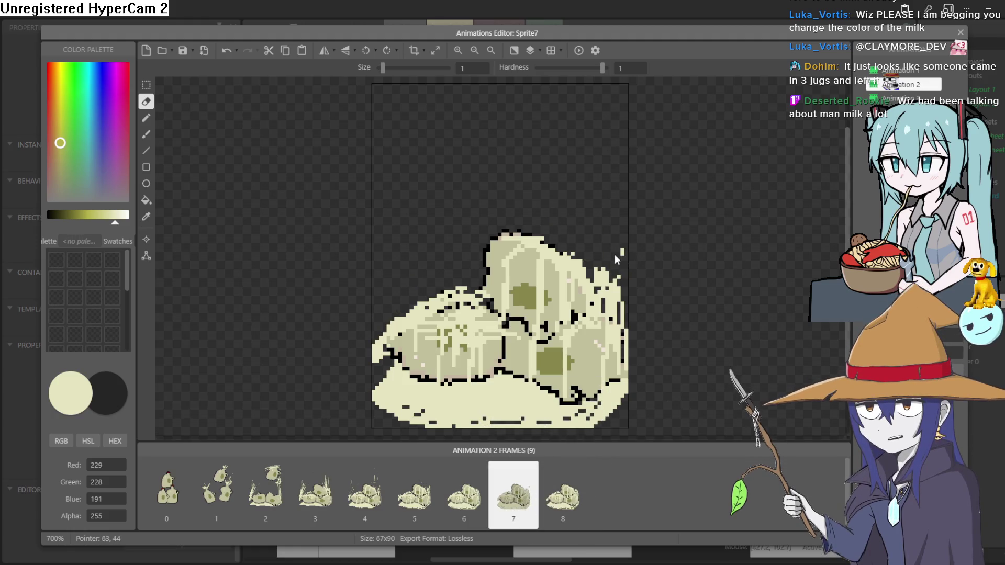
pyautogui.click(557, 491)
pyautogui.click(526, 502)
pyautogui.click(555, 492)
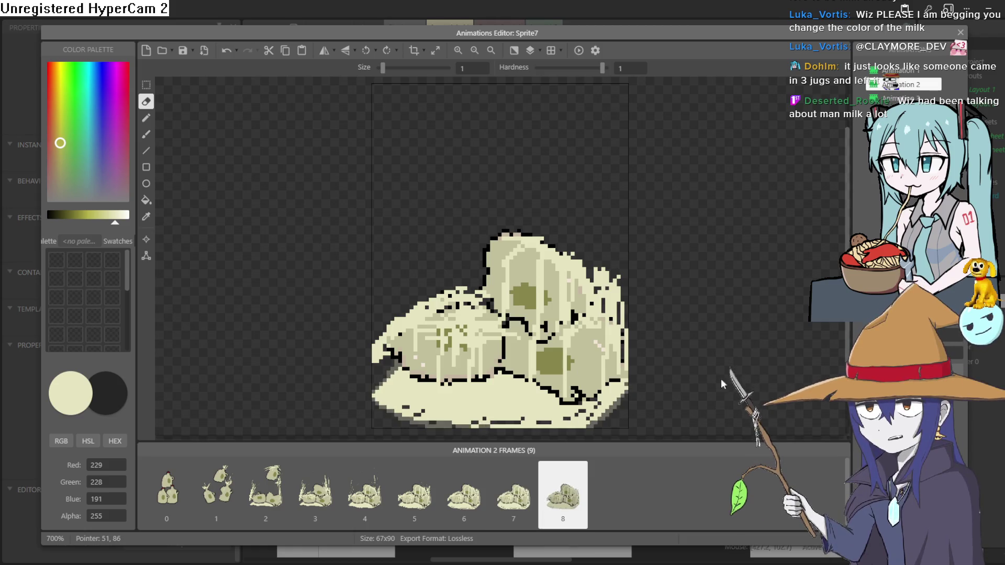
pyautogui.click(960, 33)
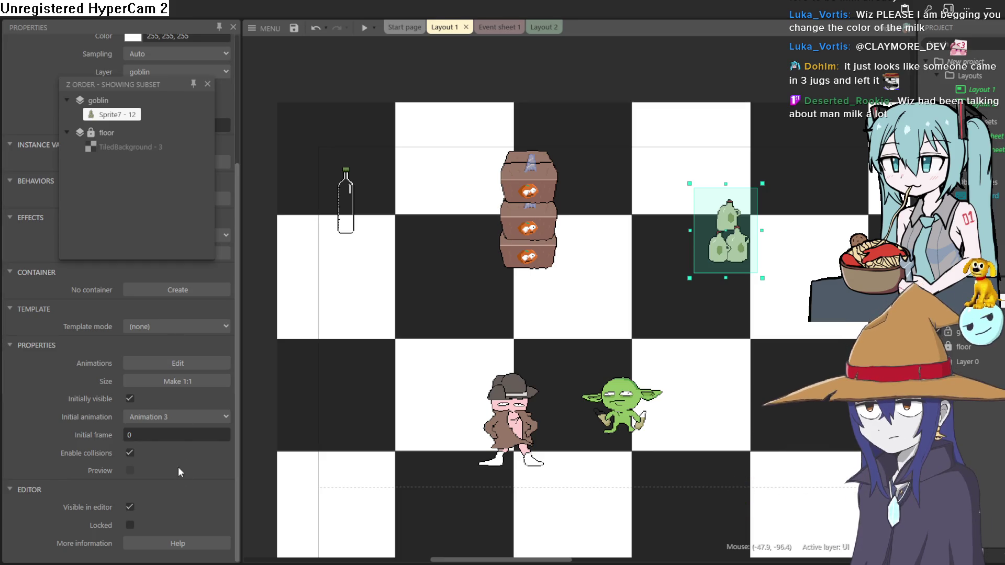
# - Add an Adjust HSL effect from the Color section to Sprite7 (Hue 0%, Saturation 100%, Luminosity 100%)
pyautogui.click(207, 84)
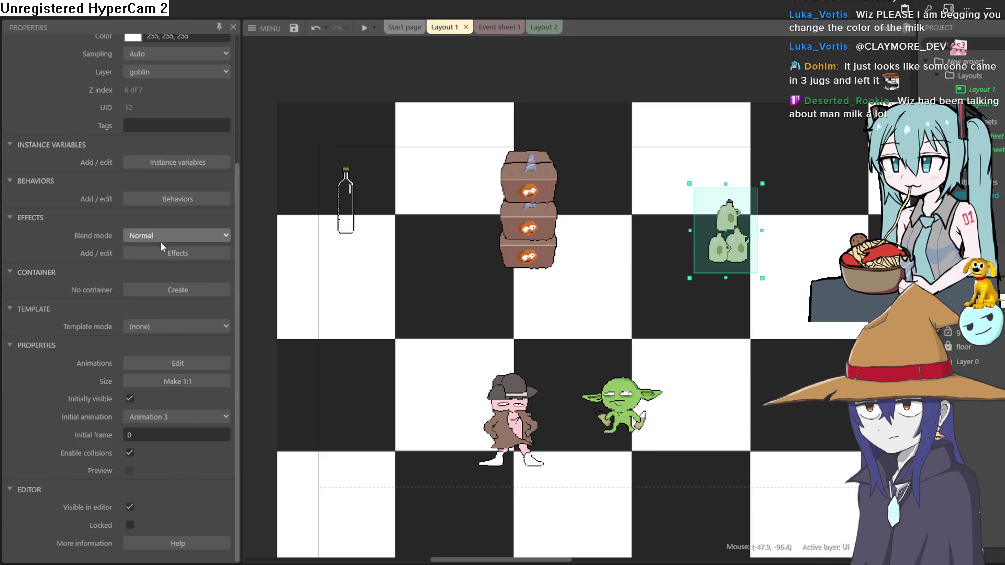
pyautogui.click(178, 253)
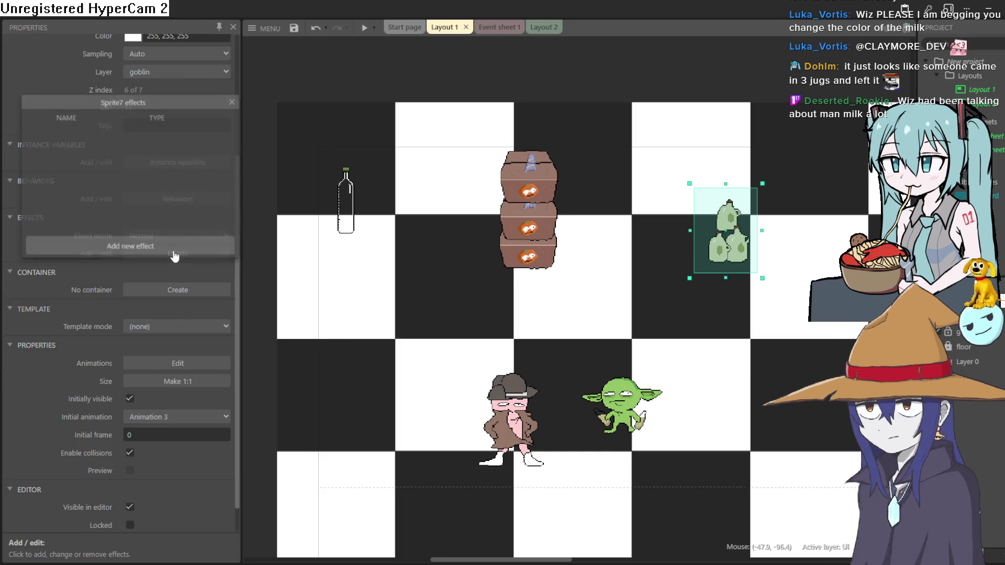
pyautogui.click(166, 242)
pyautogui.scroll(-3, 523, 260)
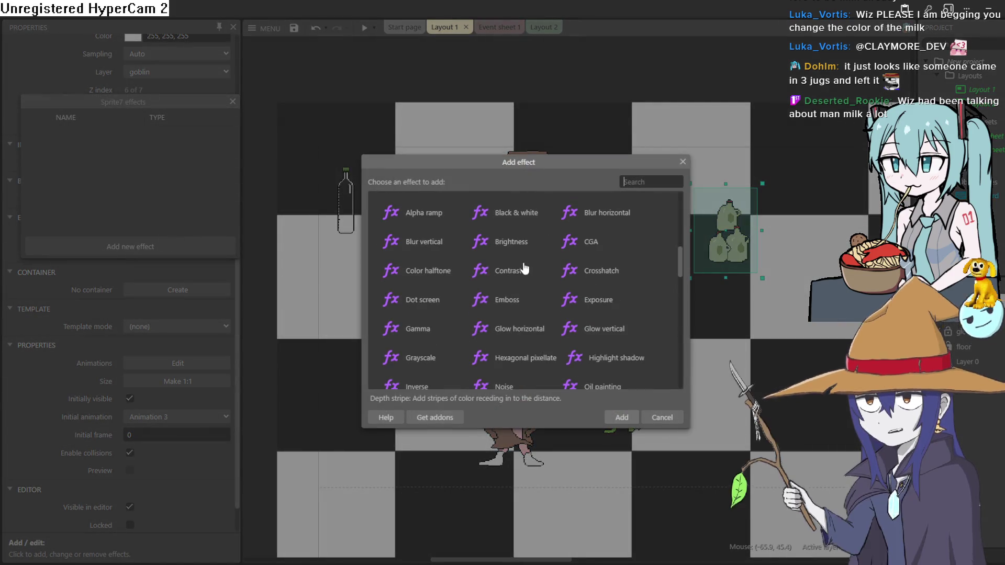
pyautogui.scroll(-4, 456, 270)
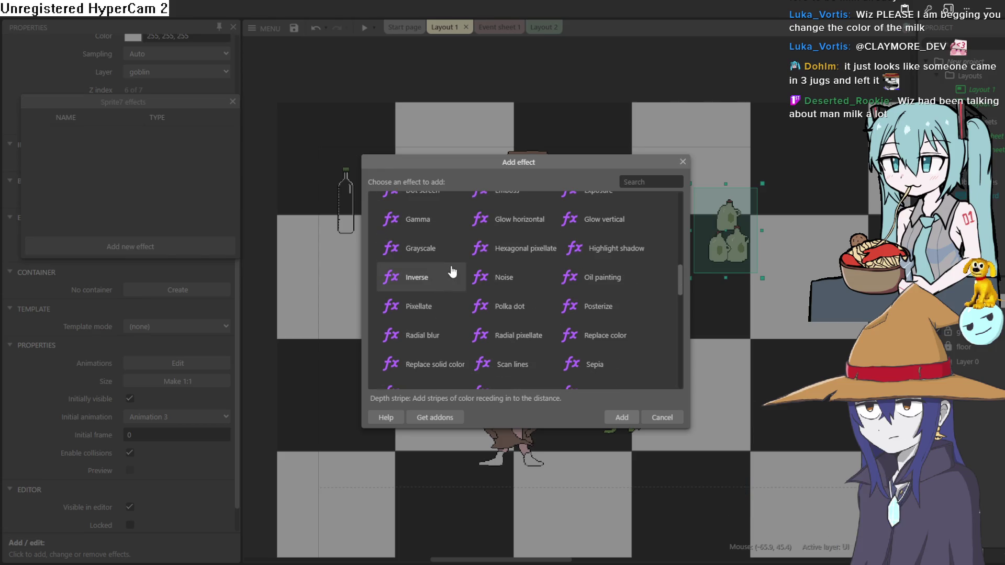
pyautogui.scroll(-5, 453, 271)
pyautogui.scroll(-5, 455, 293)
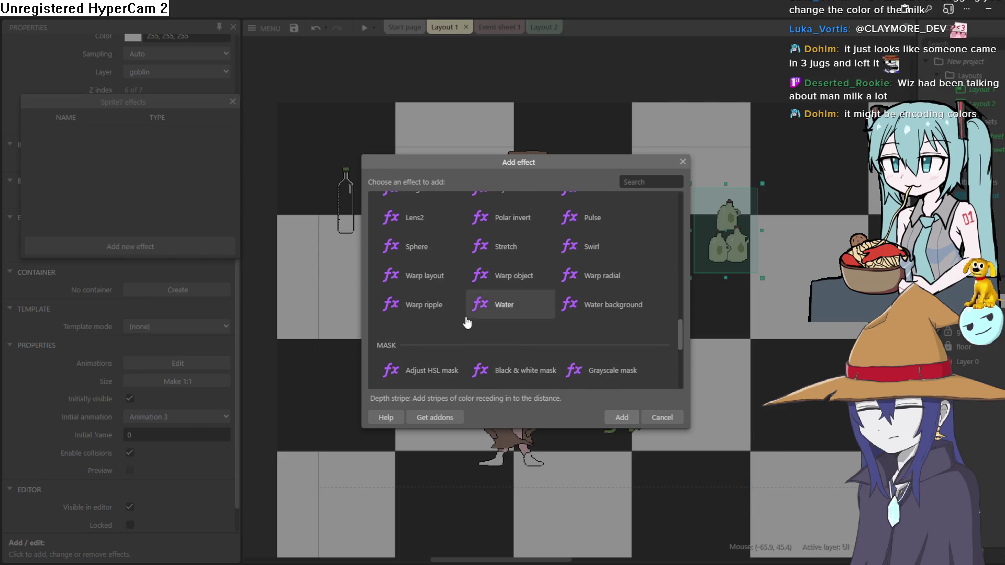
pyautogui.scroll(5, 454, 295)
pyautogui.scroll(5, 453, 294)
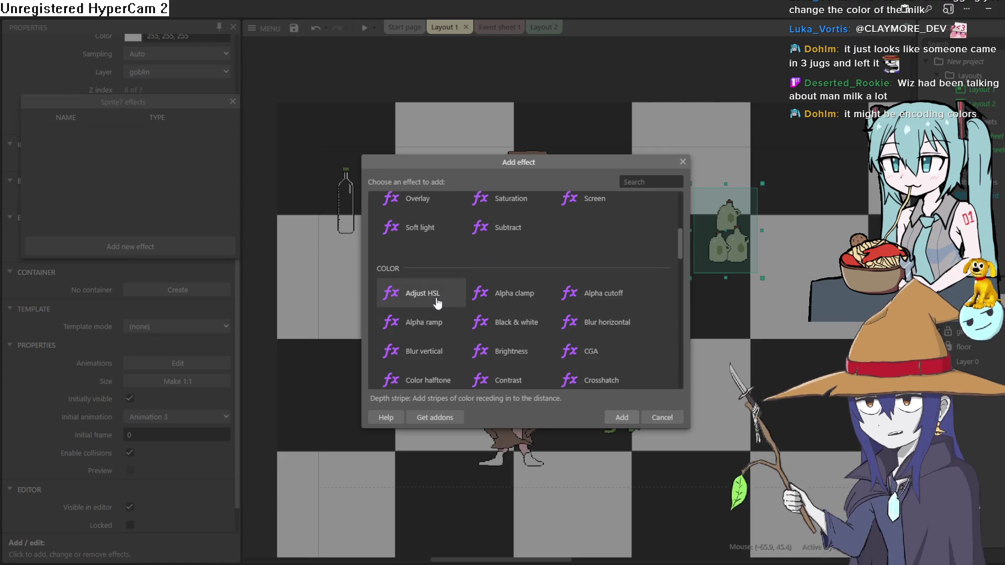
pyautogui.click(437, 303)
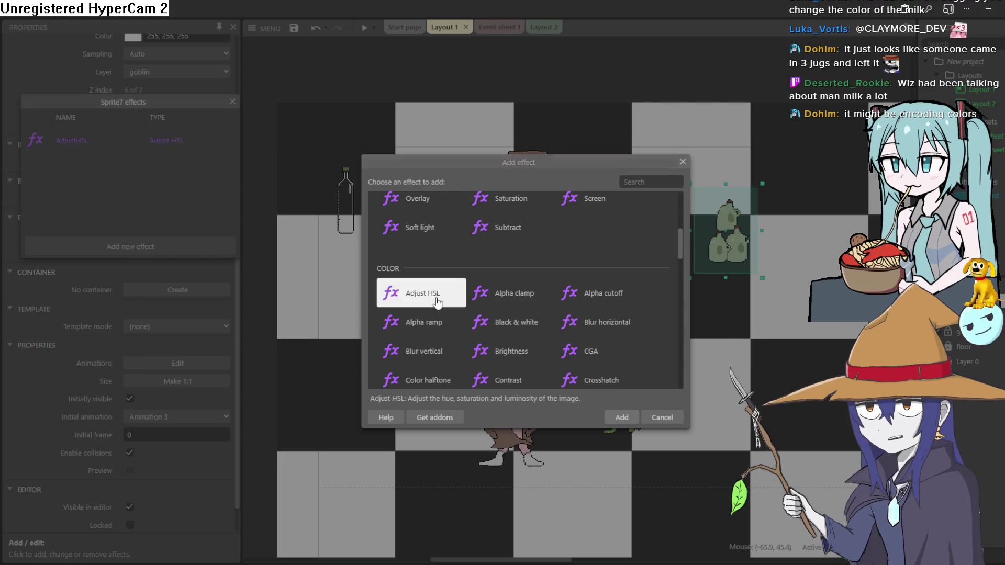
pyautogui.doubleClick(438, 303)
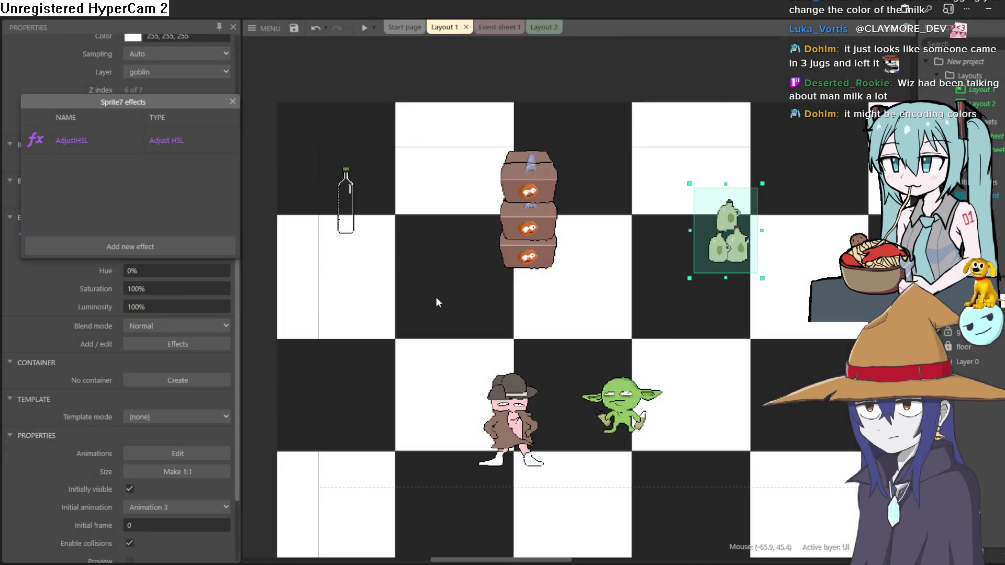
pyautogui.click(233, 102)
# - Raise the AdjustHSL Saturation on the jugs to 307.2%
pyautogui.click(189, 289)
pyautogui.moveTo(182, 364)
pyautogui.mouseDown()
pyautogui.moveTo(203, 130)
pyautogui.moveTo(188, 287)
pyautogui.moveTo(181, 197)
pyautogui.moveTo(197, 218)
pyautogui.mouseUp()
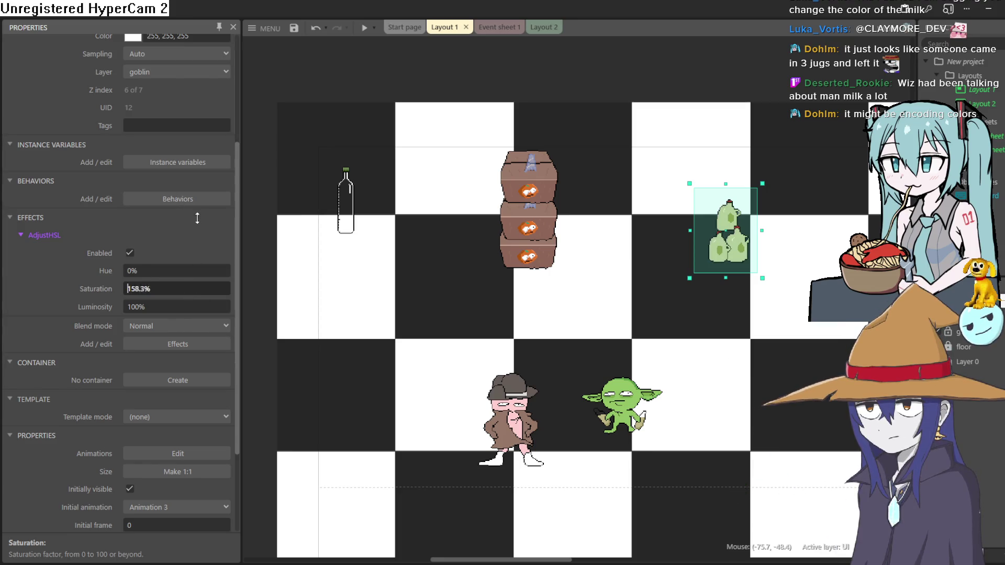
pyautogui.click(262, 204)
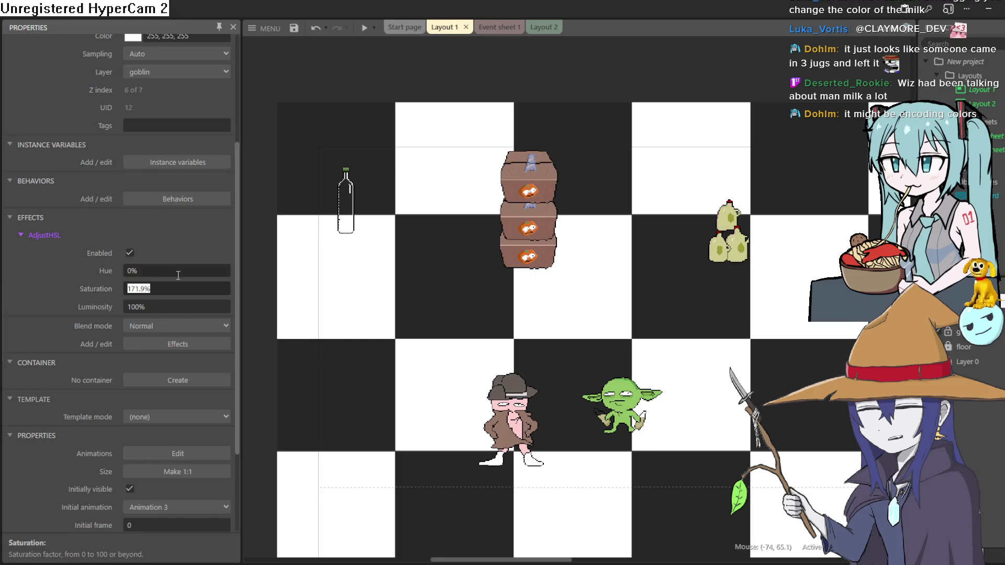
pyautogui.scroll(2, 179, 286)
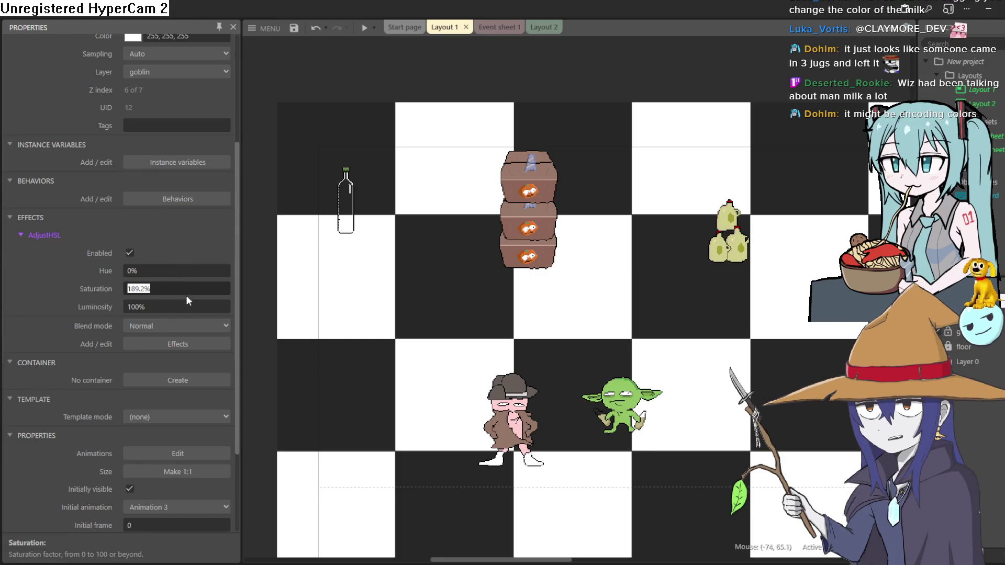
pyautogui.scroll(1, 190, 293)
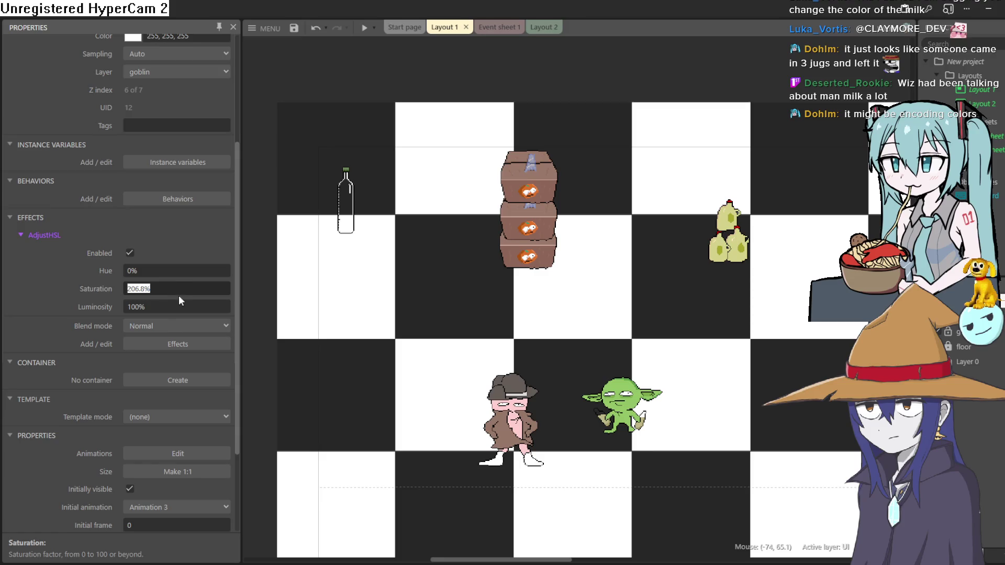
pyautogui.scroll(2, 186, 288)
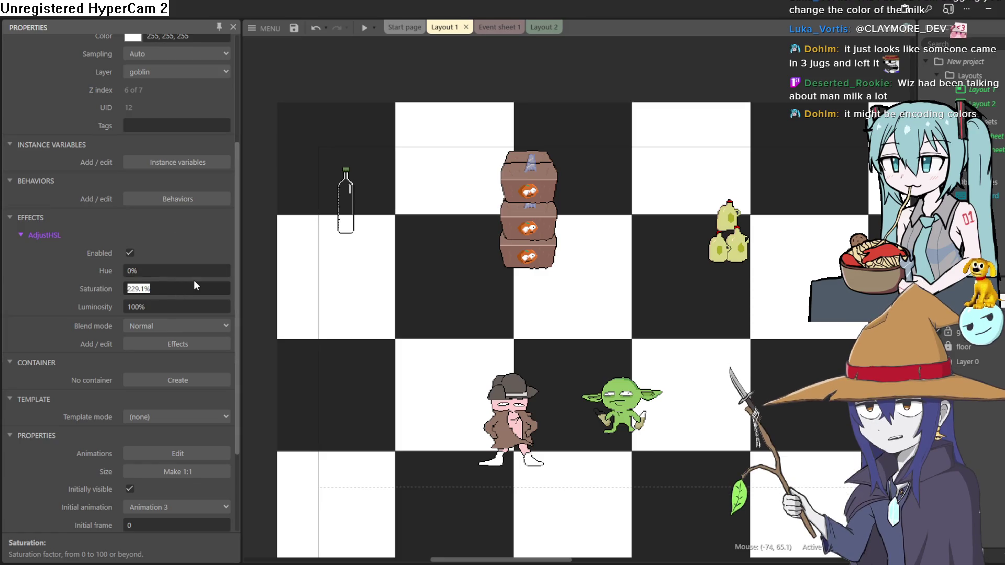
pyautogui.scroll(1, 188, 291)
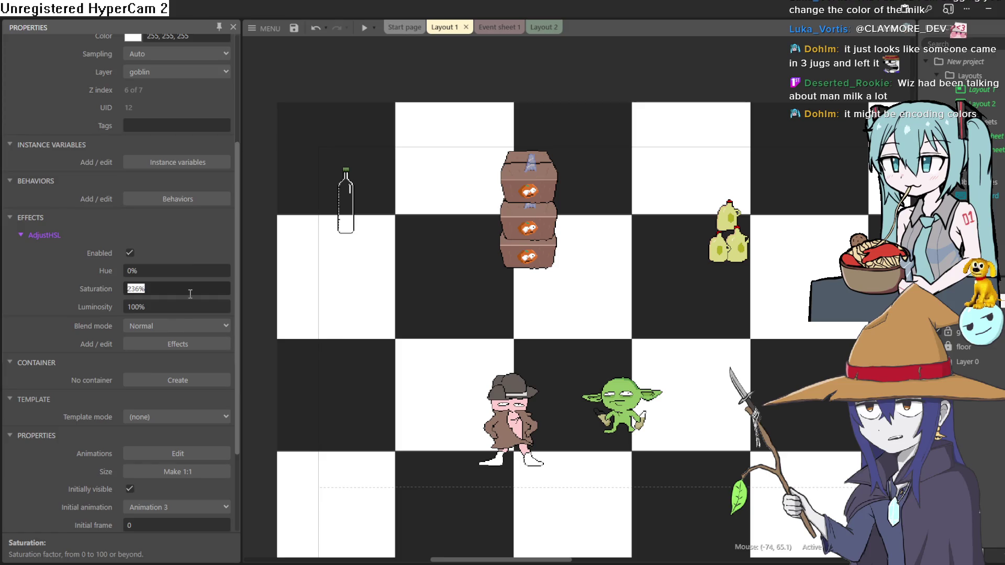
pyautogui.scroll(1, 190, 293)
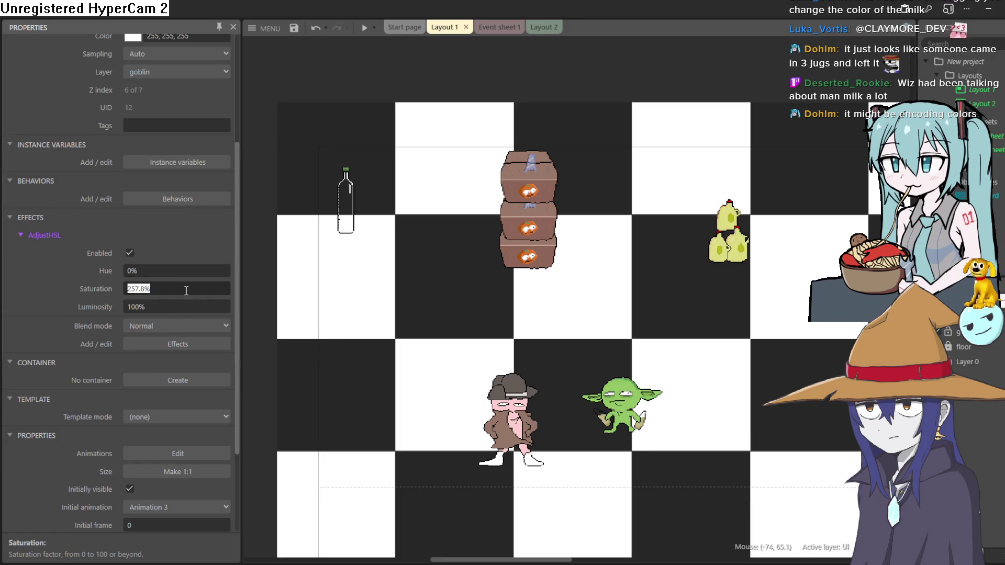
pyautogui.moveTo(178, 290); pyautogui.dragTo(187, 225)
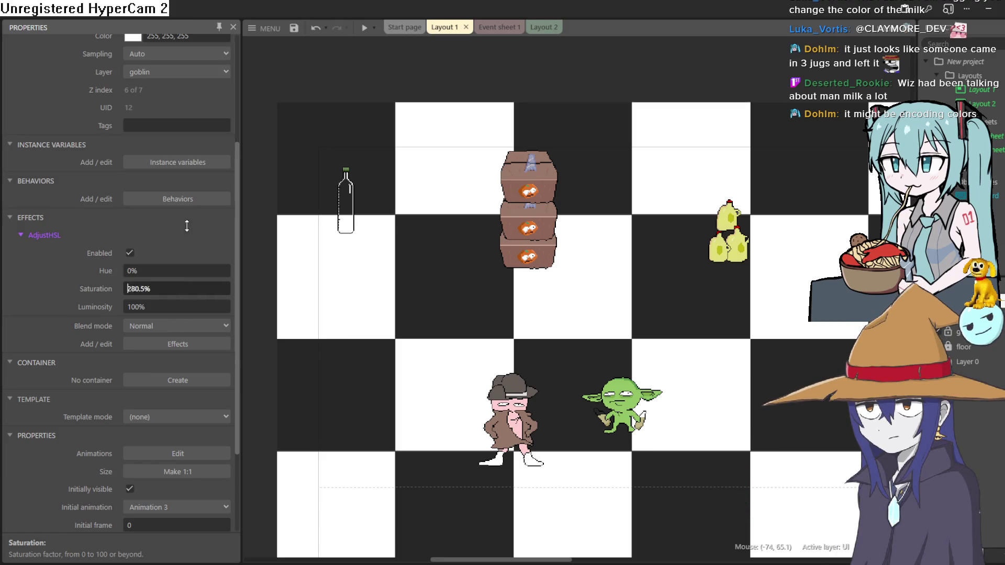
pyautogui.scroll(1, 188, 292)
# - Shift the Hue to 21.4% so the jugs turn green, then preview the game
pyautogui.click(187, 269)
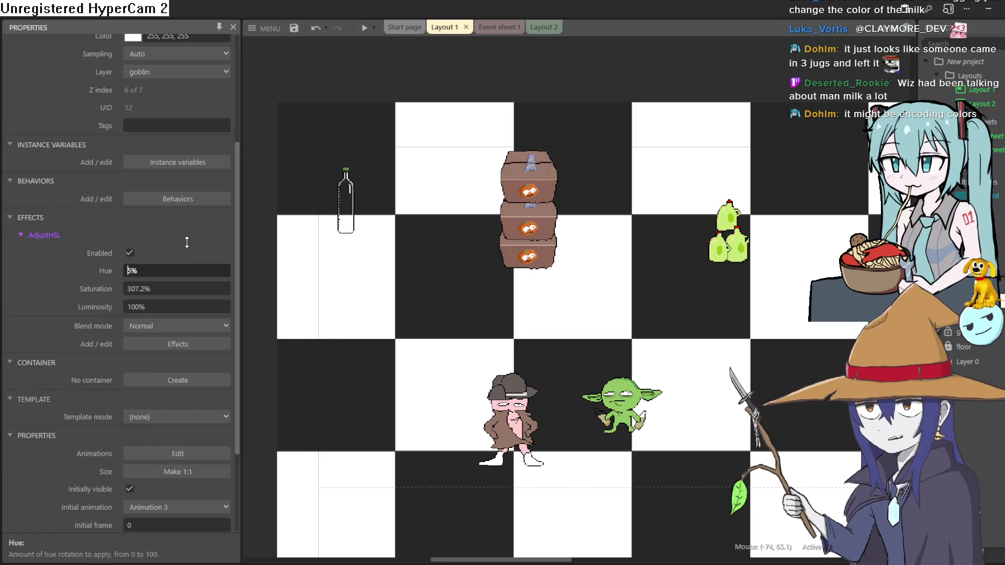
pyautogui.moveTo(189, 226); pyautogui.dragTo(201, 167)
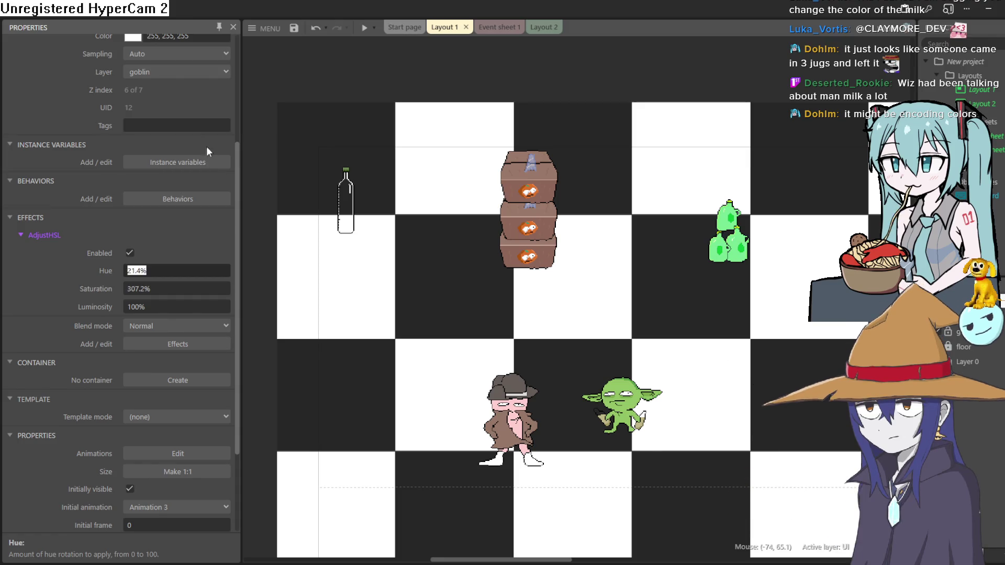
pyautogui.click(364, 27)
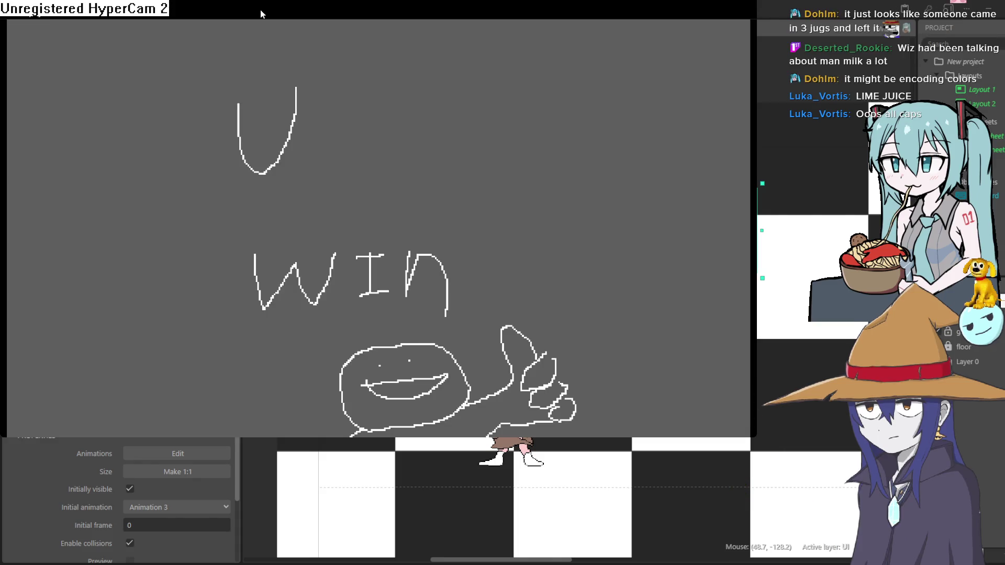
pyautogui.click(883, 29)
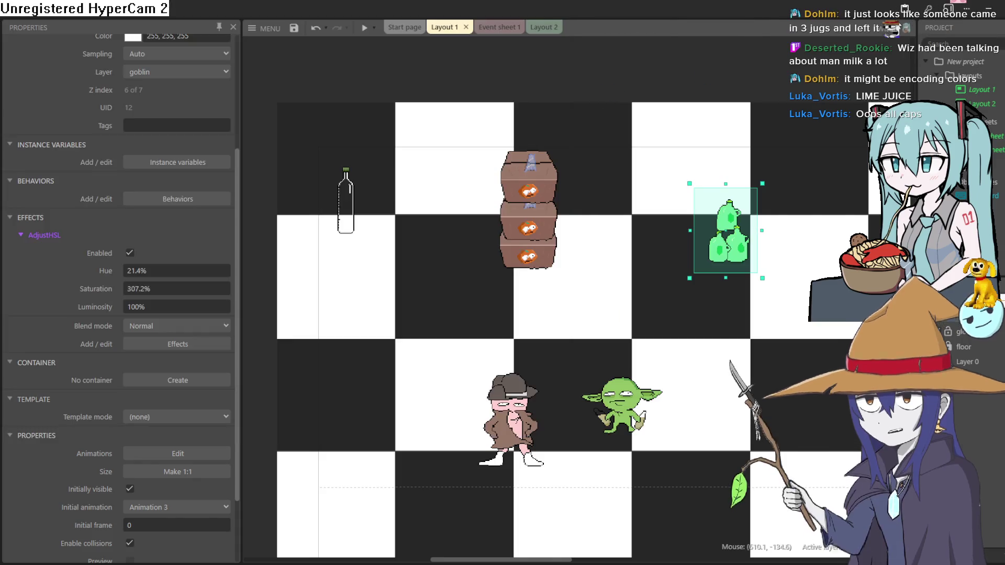
# - Zoom and pan the layout to inspect the green jugs, then switch to Aseprite's Sprite-0004 map
pyautogui.moveTo(426, 218); pyautogui.dragTo(355, 150)
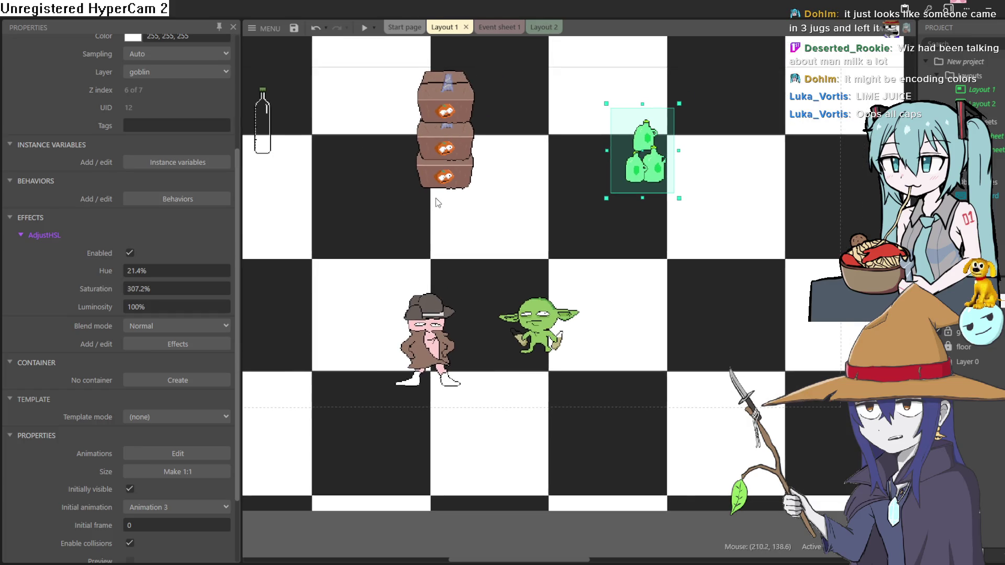
pyautogui.scroll(-5, 540, 377)
pyautogui.scroll(6, 515, 269)
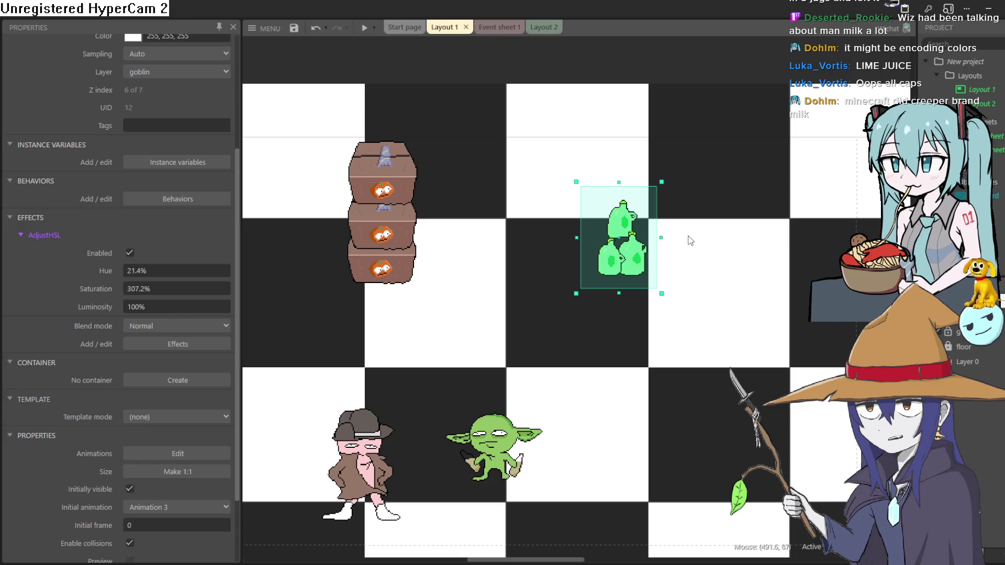
pyautogui.scroll(-2, 690, 240)
pyautogui.scroll(5, 555, 265)
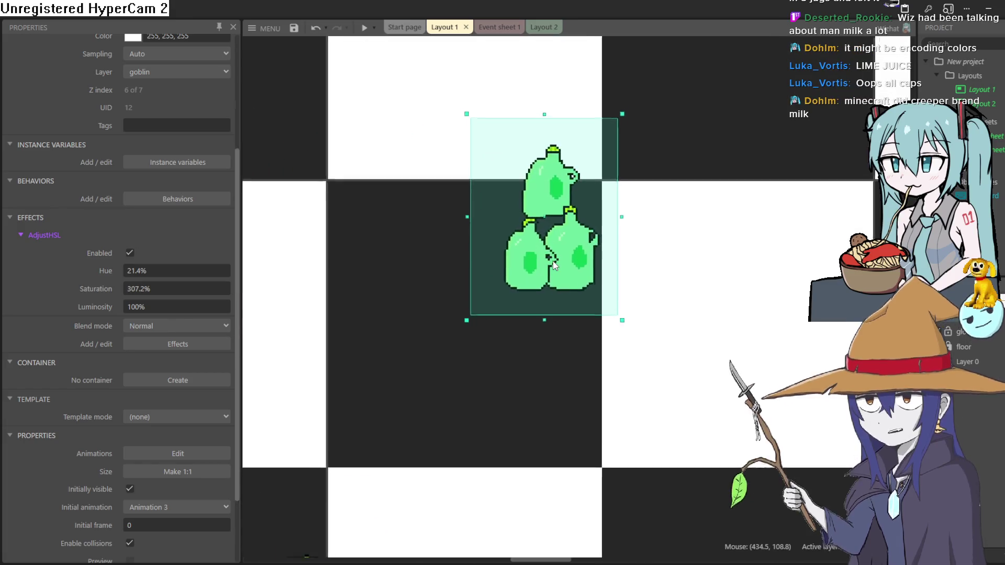
pyautogui.scroll(3, 555, 266)
pyautogui.scroll(4, 558, 253)
pyautogui.scroll(-3, 562, 244)
pyautogui.scroll(-2, 563, 244)
pyautogui.scroll(4, 563, 244)
pyautogui.scroll(-6, 563, 243)
pyautogui.scroll(1, 575, 247)
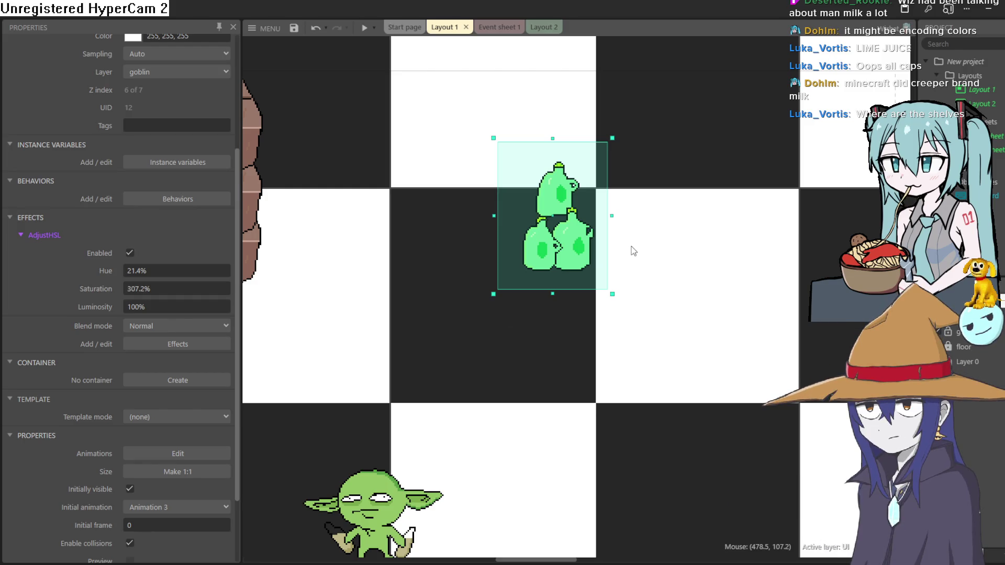
pyautogui.scroll(-5, 756, 336)
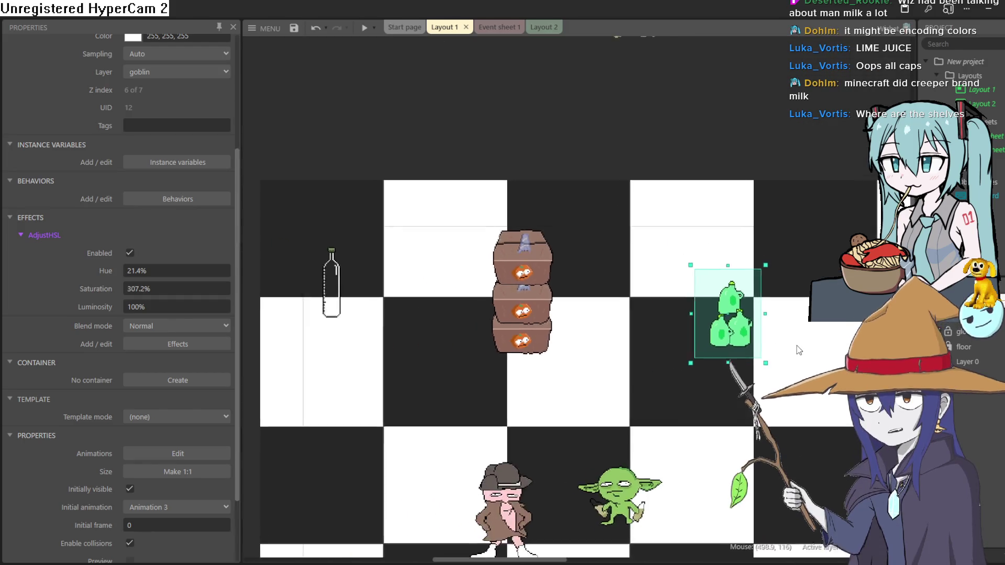
pyautogui.scroll(-3, 790, 345)
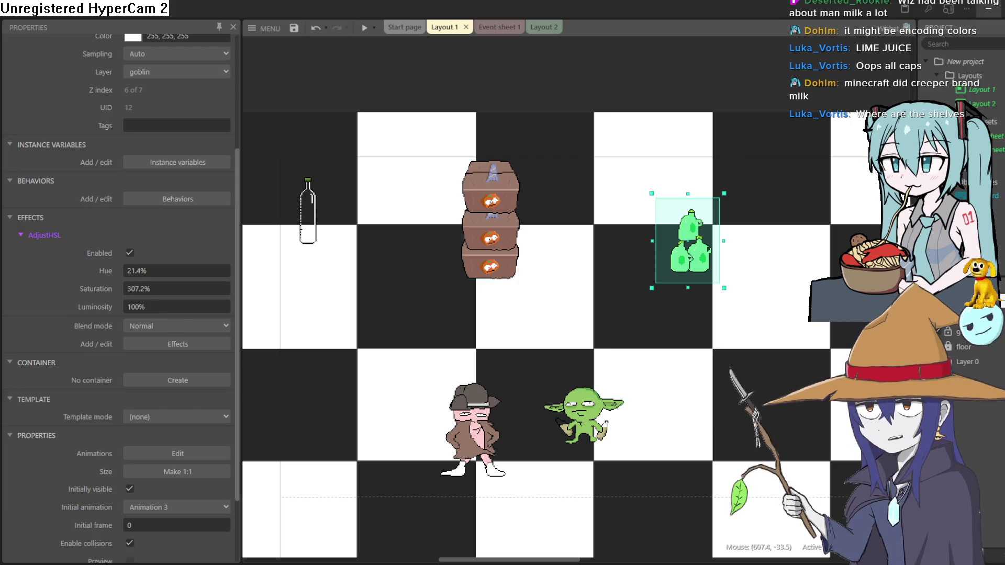
pyautogui.hotkey('alt', 'Tab')
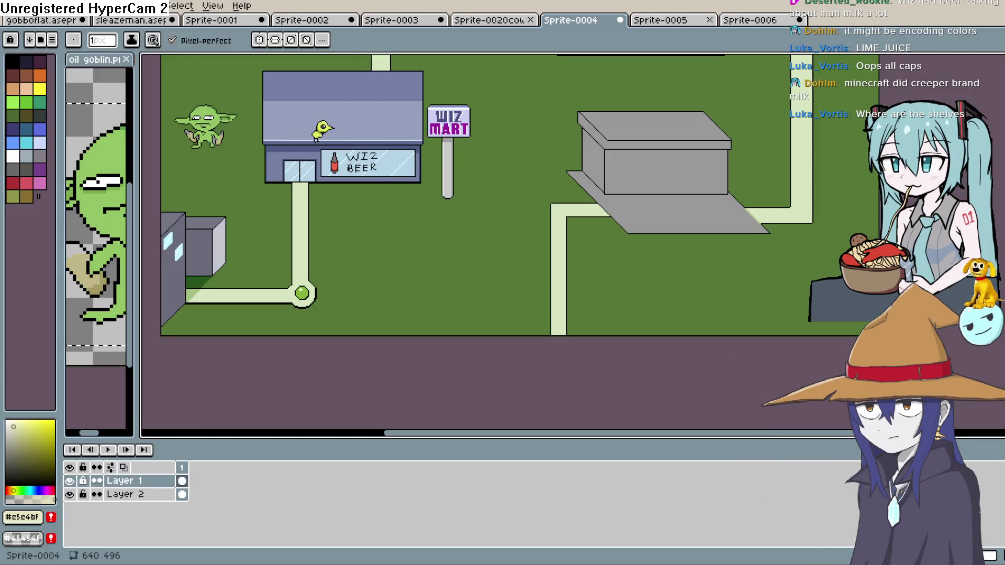
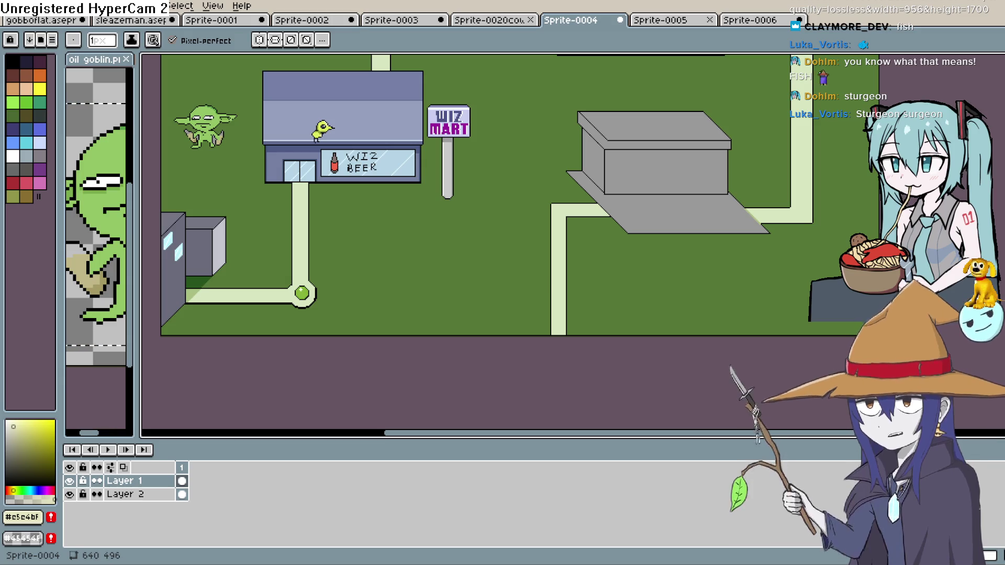
# - Switch from Aseprite to the Animation8 project in Clip Studio Paint
pyautogui.hotkey('alt', 'Tab')
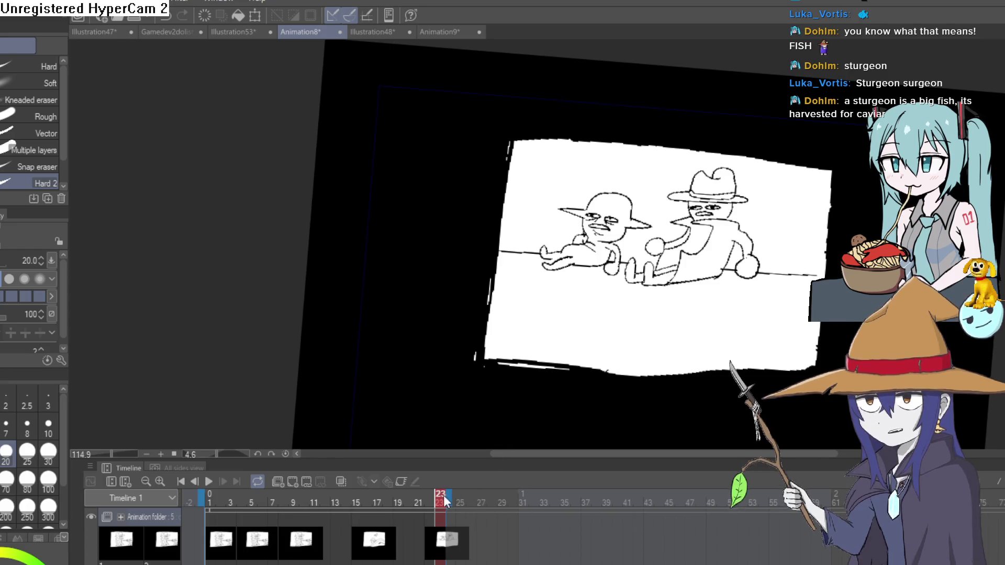
# - Scrub Animation8 from frame 9 to frame 19, then view the Illustration48 and Animation9 logo files
pyautogui.click(290, 518)
pyautogui.moveTo(290, 520); pyautogui.dragTo(400, 519)
pyautogui.click(372, 33)
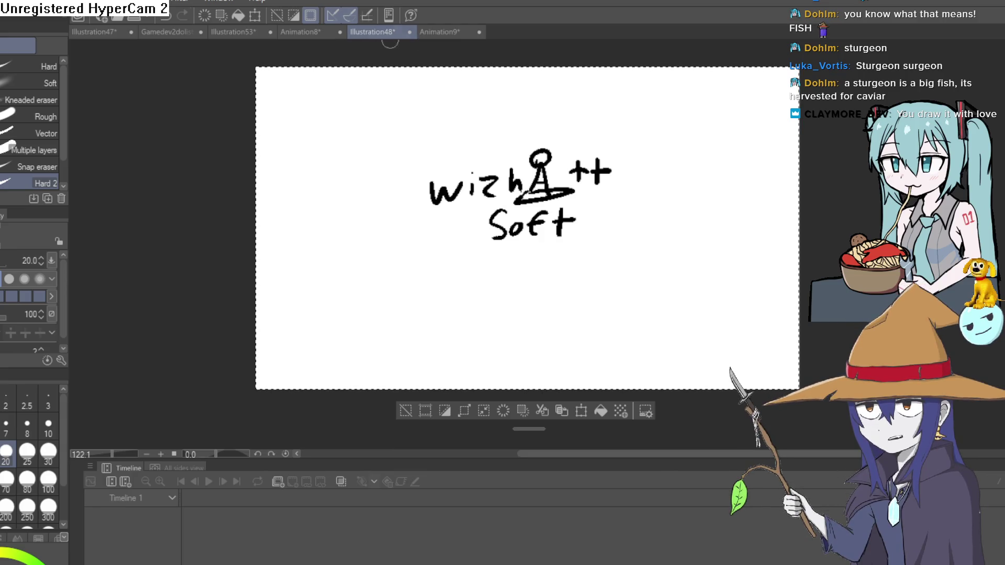
pyautogui.click(453, 35)
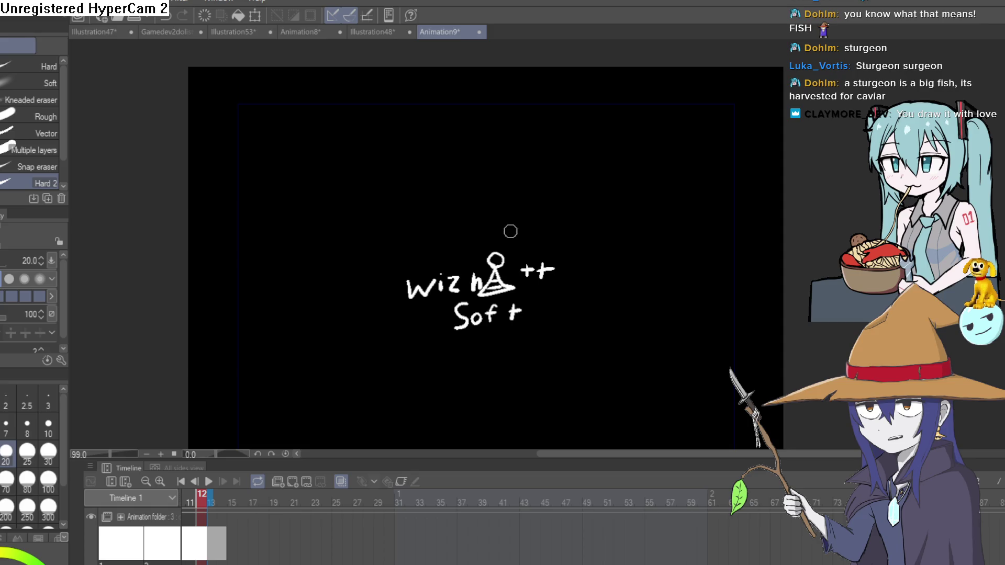
# - Play and stop the Animation9 wizard-hat logo animation, then return to the Aseprite town map
pyautogui.scroll(-2, 512, 229)
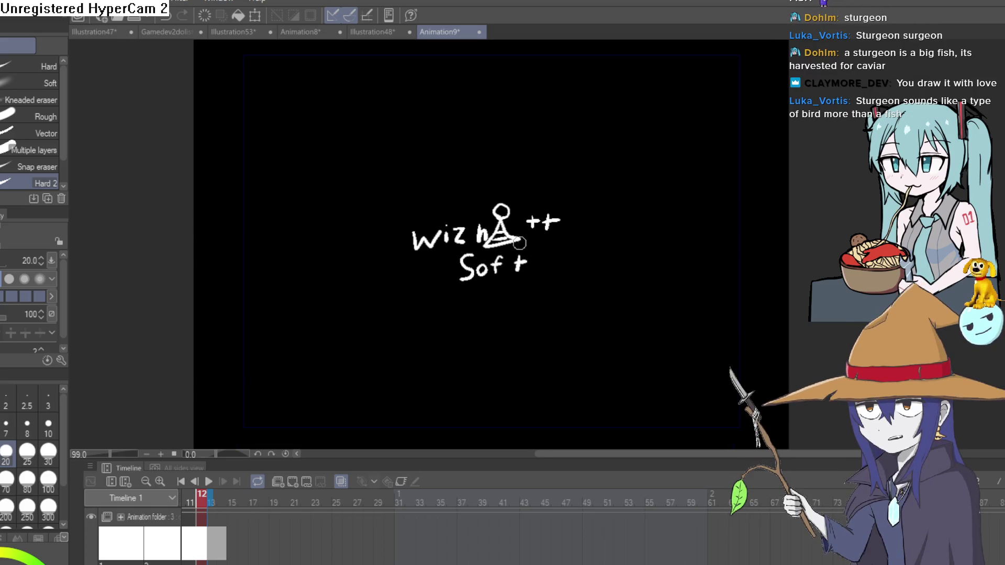
pyautogui.click(208, 488)
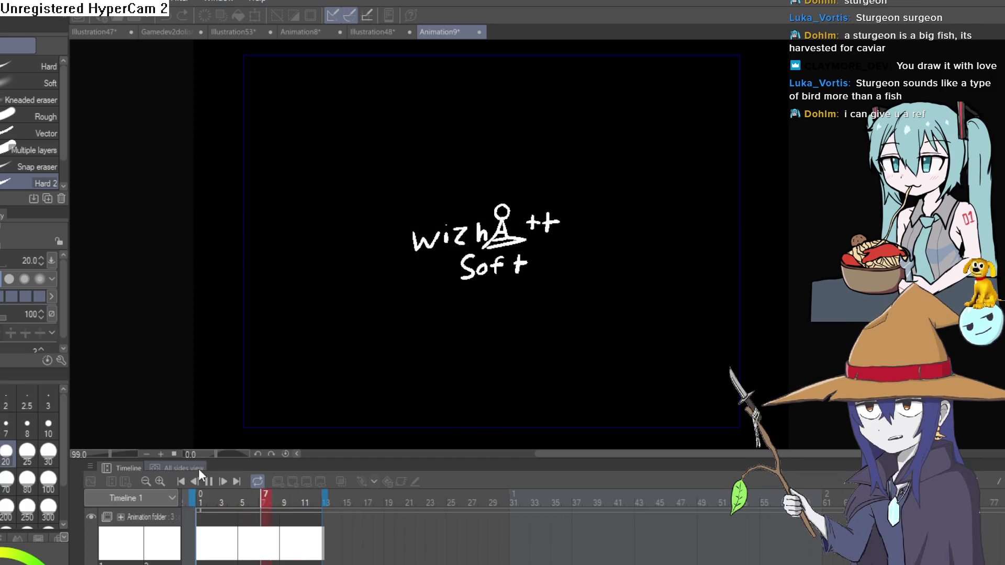
pyautogui.click(207, 479)
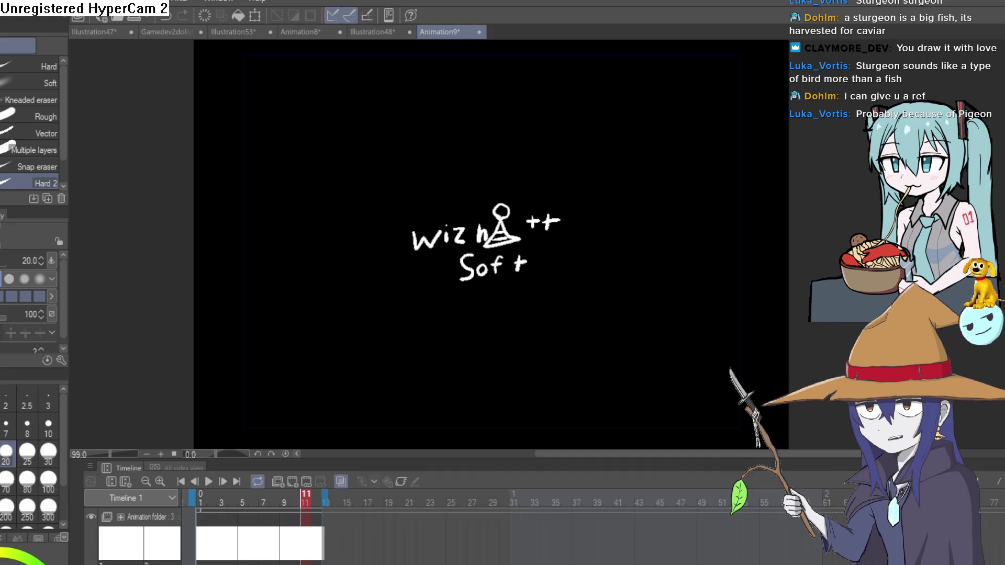
pyautogui.hotkey('alt', 'Tab')
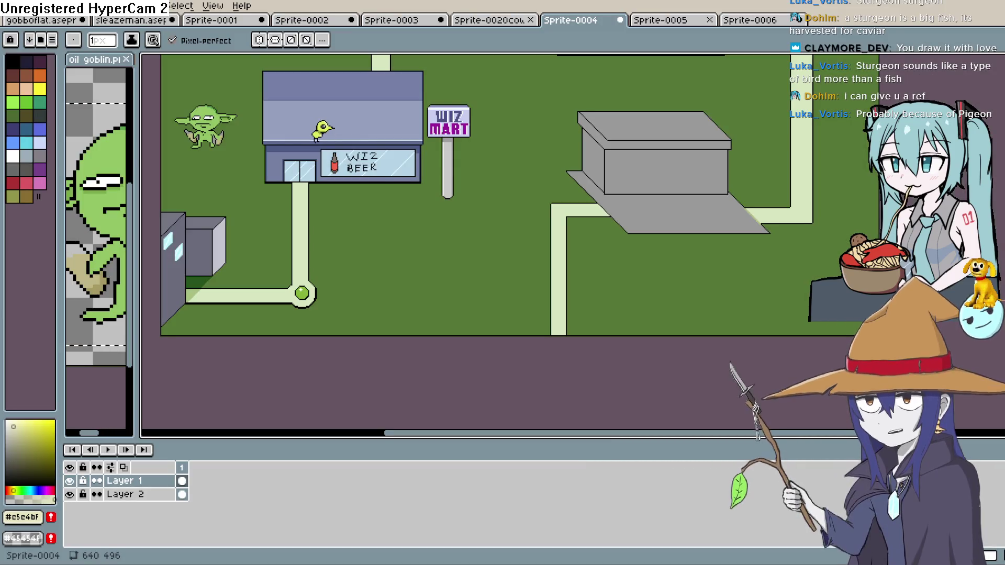
# - Center the green goblin beside the Wiz Beer shop and draw a freehand selection loop around it
pyautogui.moveTo(480, 281)
pyautogui.mouseDown()
pyautogui.moveTo(527, 405)
pyautogui.moveTo(477, 315)
pyautogui.mouseUp()
pyautogui.scroll(-2, 527, 405)
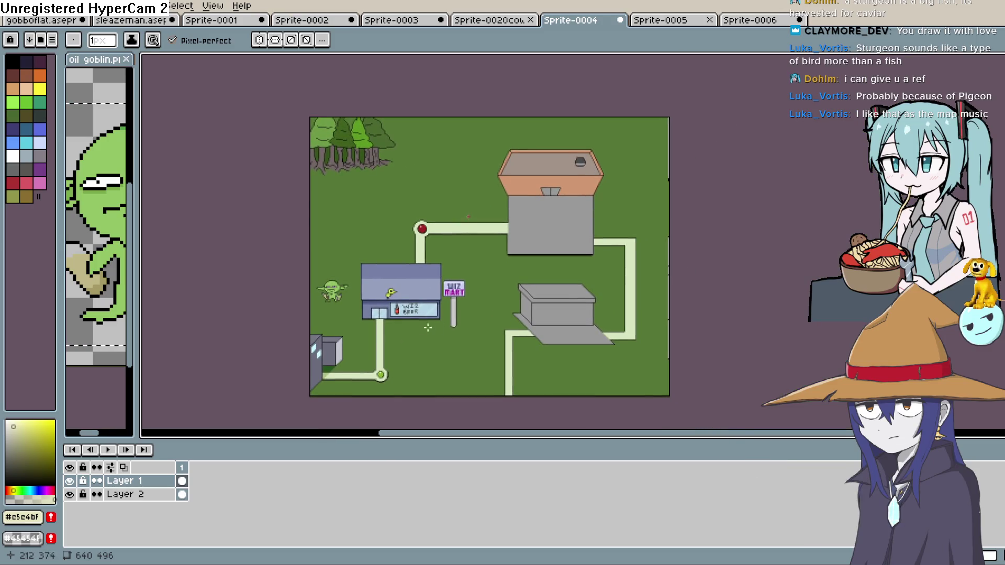
pyautogui.scroll(3, 325, 309)
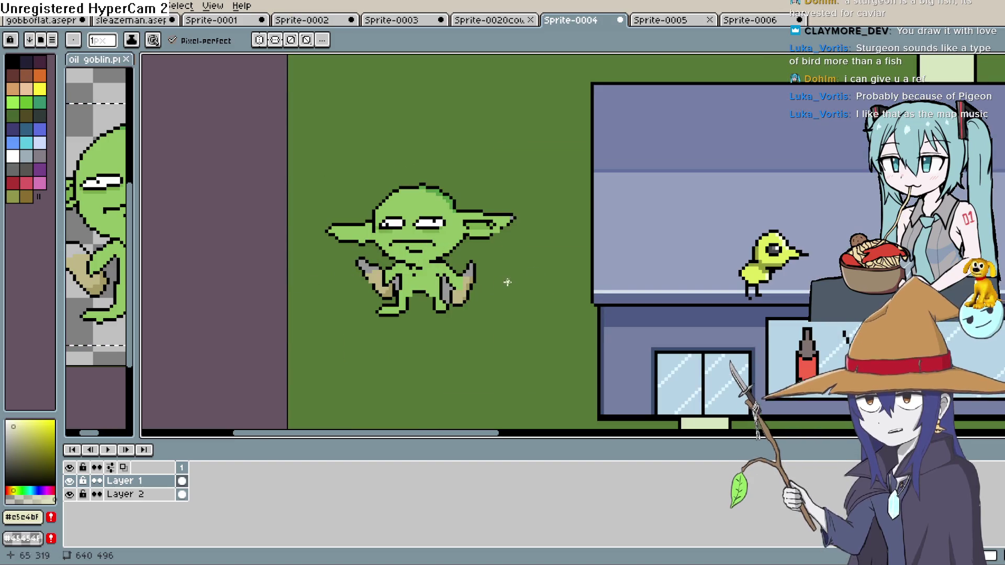
pyautogui.scroll(-3, 445, 262)
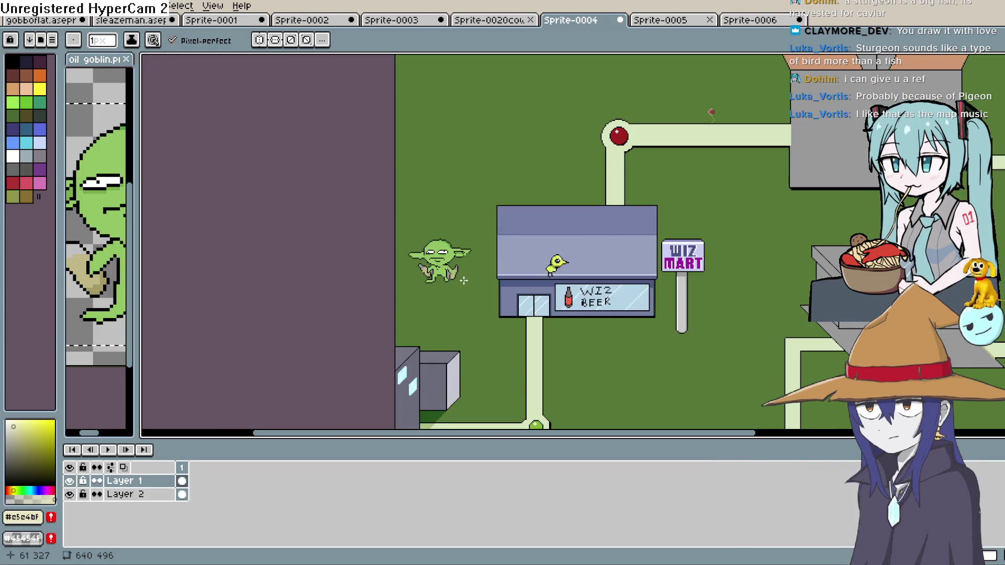
pyautogui.moveTo(464, 281); pyautogui.dragTo(449, 199)
pyautogui.press('m')
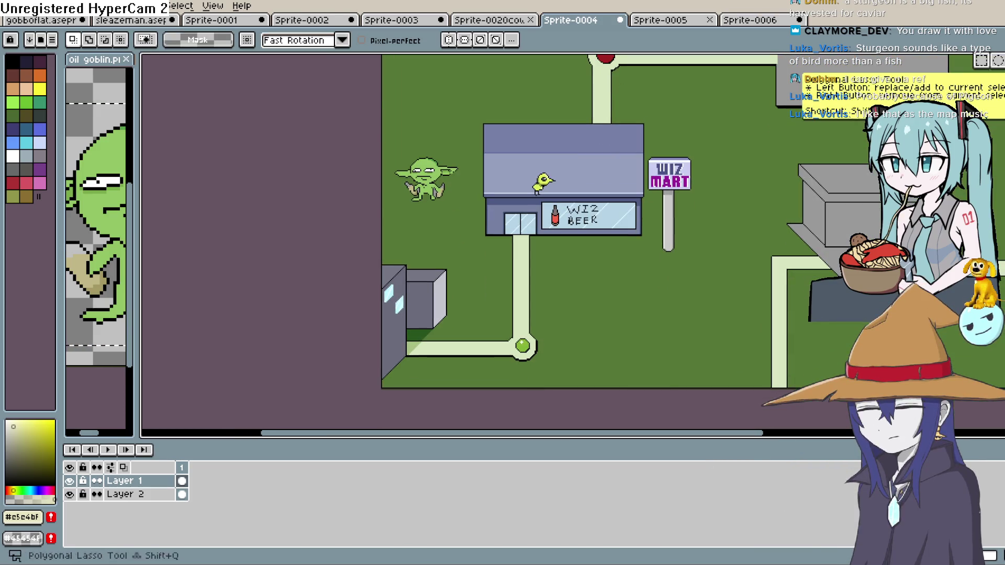
pyautogui.scroll(2, 442, 189)
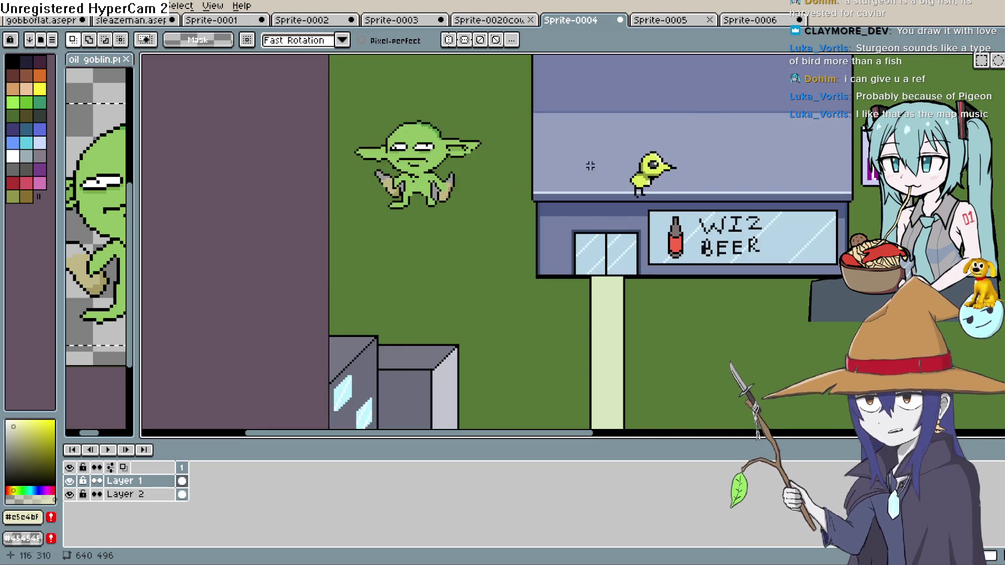
pyautogui.moveTo(437, 222)
pyautogui.mouseDown()
pyautogui.moveTo(473, 199)
pyautogui.moveTo(457, 101)
pyautogui.moveTo(348, 137)
pyautogui.moveTo(370, 208)
pyautogui.moveTo(437, 222)
pyautogui.moveTo(466, 206)
pyautogui.moveTo(571, 357)
pyautogui.moveTo(556, 259)
pyautogui.moveTo(600, 172)
pyautogui.moveTo(664, 92)
pyautogui.moveTo(739, 69)
pyautogui.moveTo(869, 78)
pyautogui.moveTo(827, 332)
pyautogui.moveTo(560, 330)
pyautogui.moveTo(474, 208)
pyautogui.moveTo(475, 224)
pyautogui.mouseUp()
pyautogui.scroll(-2, 437, 222)
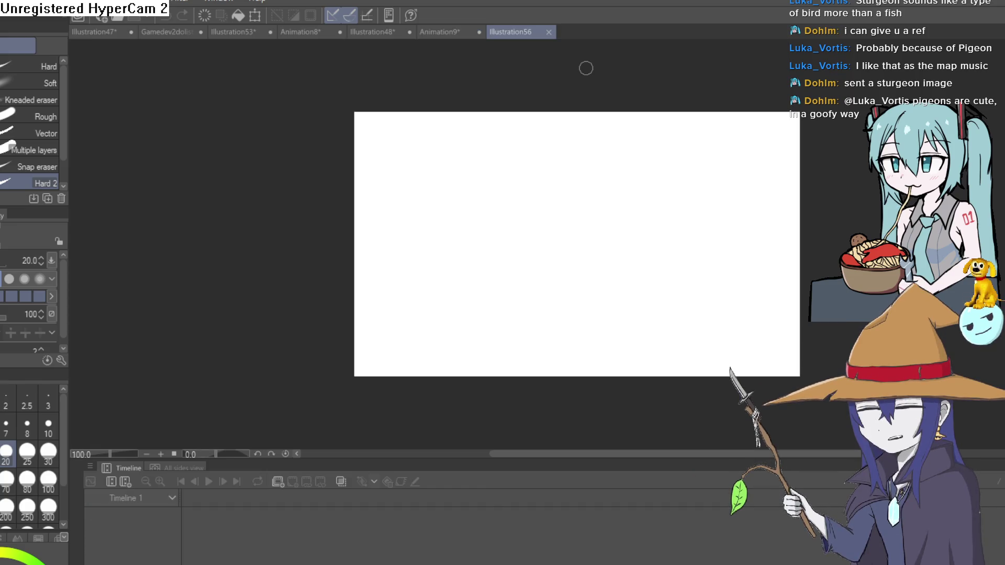
# - Sketch the sturgeon's head arc, its curved lower line and the start of the back outline
pyautogui.press('p')
pyautogui.moveTo(543, 229)
pyautogui.mouseDown()
pyautogui.moveTo(513, 267)
pyautogui.moveTo(623, 269)
pyautogui.mouseUp()
pyautogui.hotkey('ctrl', 'z')
pyautogui.moveTo(593, 304)
pyautogui.mouseDown()
pyautogui.moveTo(507, 278)
pyautogui.moveTo(522, 238)
pyautogui.moveTo(482, 264)
pyautogui.mouseUp()
pyautogui.scroll(3, 507, 278)
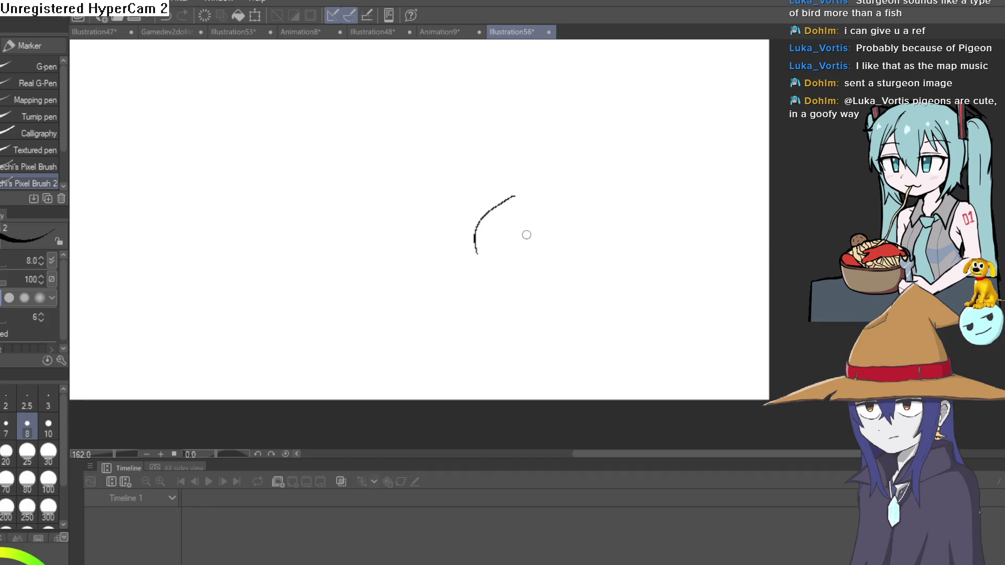
pyautogui.moveTo(523, 233); pyautogui.dragTo(410, 260)
pyautogui.moveTo(404, 217); pyautogui.dragTo(414, 217)
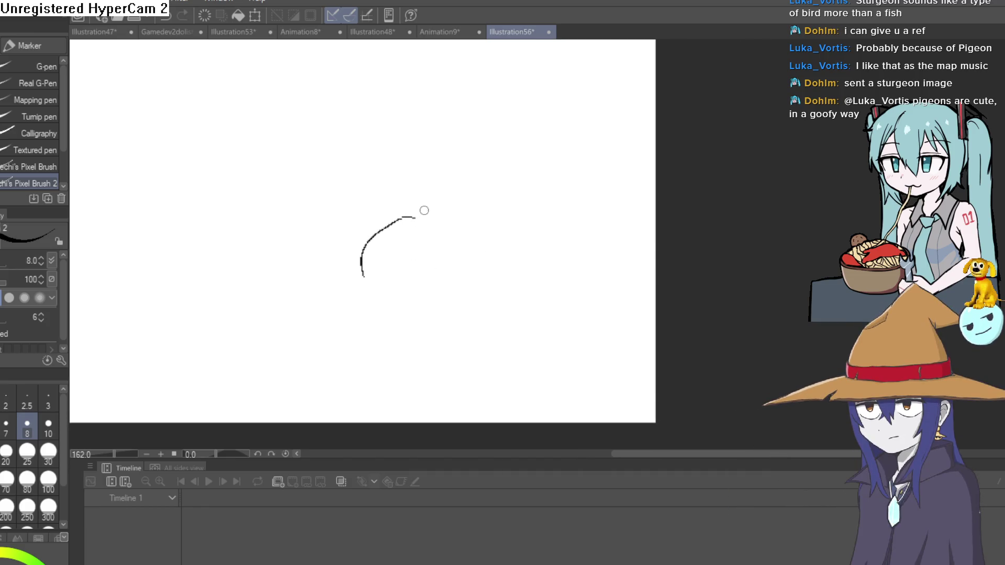
pyautogui.moveTo(452, 249); pyautogui.dragTo(464, 232)
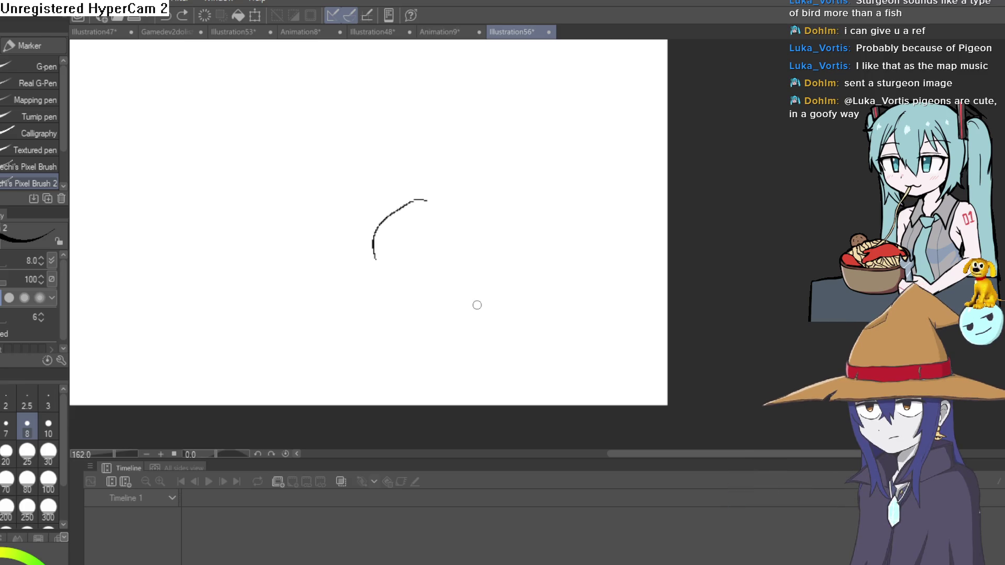
pyautogui.moveTo(528, 324)
pyautogui.mouseDown()
pyautogui.moveTo(549, 324)
pyautogui.moveTo(557, 307)
pyautogui.mouseUp()
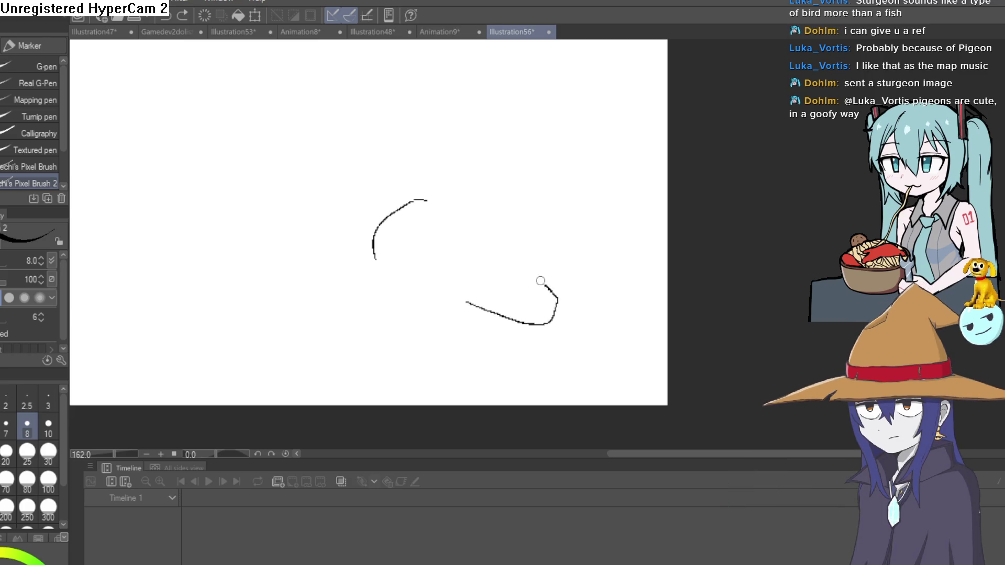
pyautogui.moveTo(484, 205)
pyautogui.mouseDown()
pyautogui.moveTo(501, 239)
pyautogui.moveTo(460, 202)
pyautogui.moveTo(509, 245)
pyautogui.mouseUp()
pyautogui.moveTo(486, 212); pyautogui.dragTo(369, 139)
# - Draw the underside of the snout and the barbels beneath it
pyautogui.scroll(-3, 522, 199)
pyautogui.moveTo(545, 220)
pyautogui.mouseDown()
pyautogui.moveTo(450, 190)
pyautogui.moveTo(487, 235)
pyautogui.moveTo(587, 221)
pyautogui.mouseUp()
pyautogui.scroll(3, 507, 260)
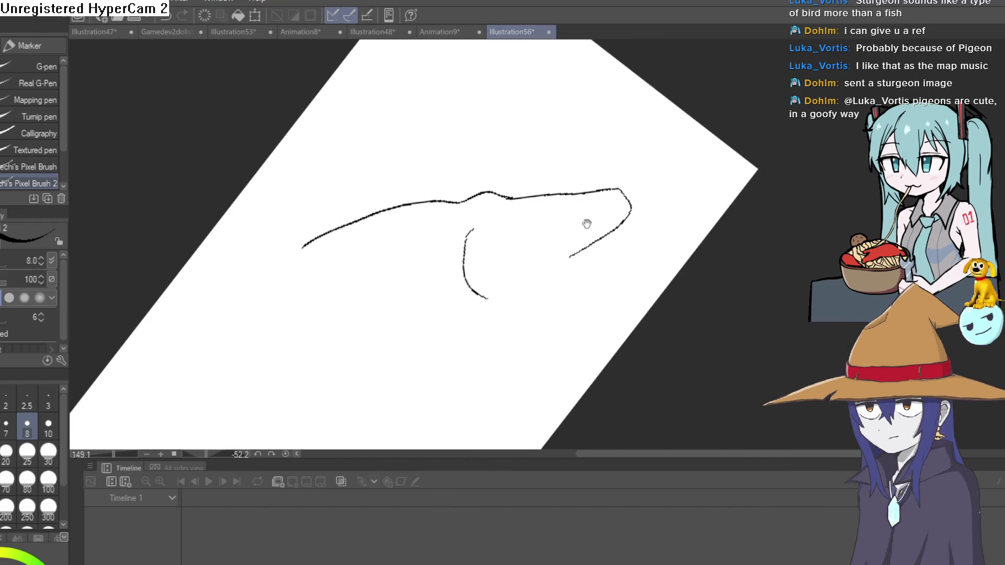
pyautogui.scroll(4, 587, 221)
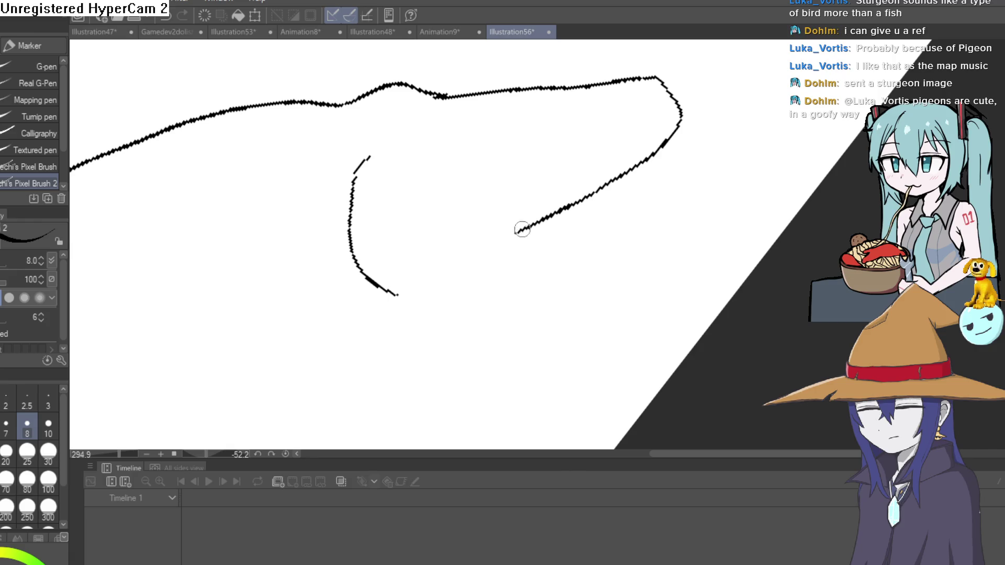
pyautogui.moveTo(579, 202); pyautogui.dragTo(544, 264)
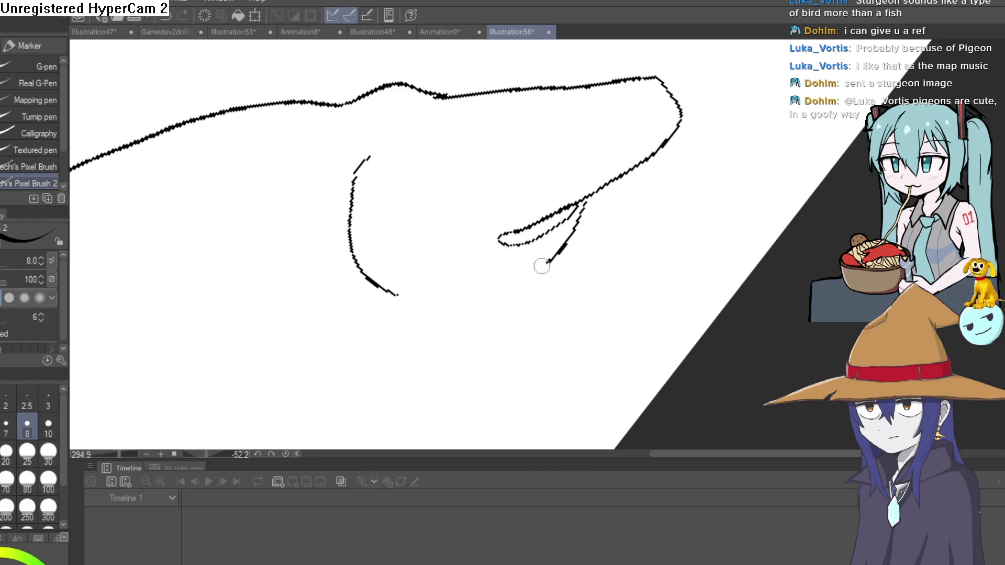
pyautogui.moveTo(484, 263); pyautogui.dragTo(481, 217)
pyautogui.moveTo(628, 198); pyautogui.dragTo(633, 243)
pyautogui.scroll(3, 598, 253)
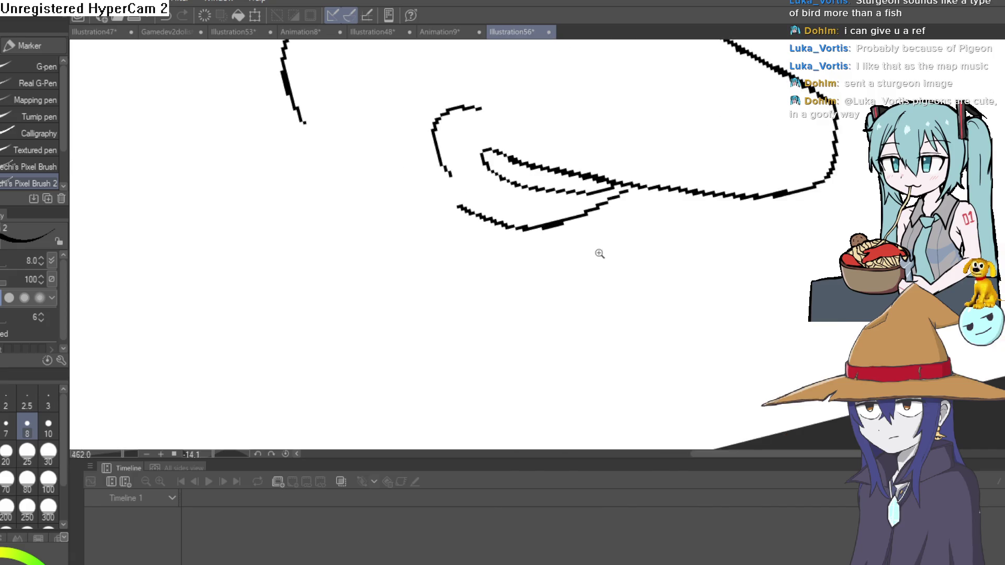
pyautogui.moveTo(539, 174)
pyautogui.mouseDown()
pyautogui.moveTo(470, 207)
pyautogui.moveTo(489, 180)
pyautogui.moveTo(537, 174)
pyautogui.mouseUp()
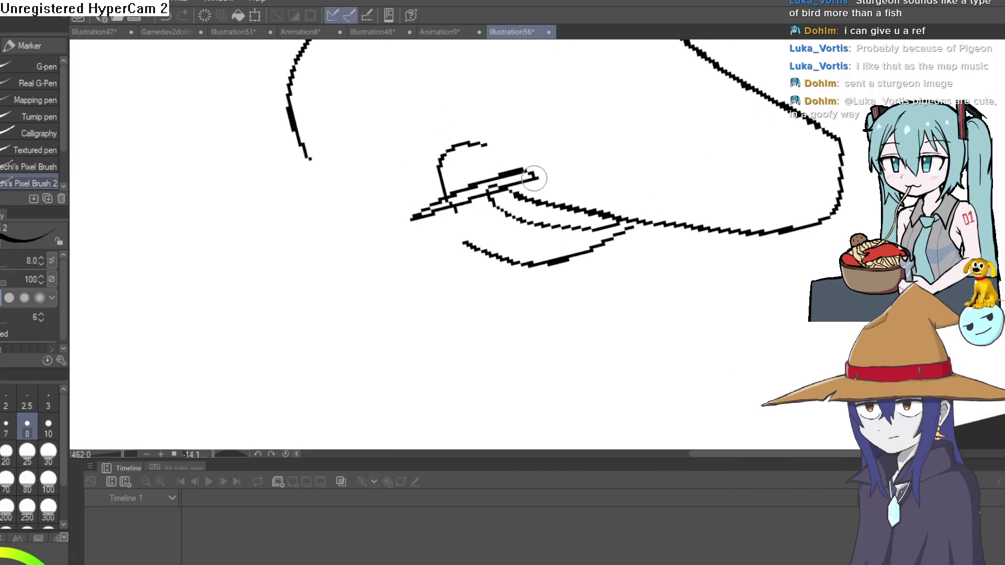
# - Draw the sturgeon's eye on the head
pyautogui.press('e')
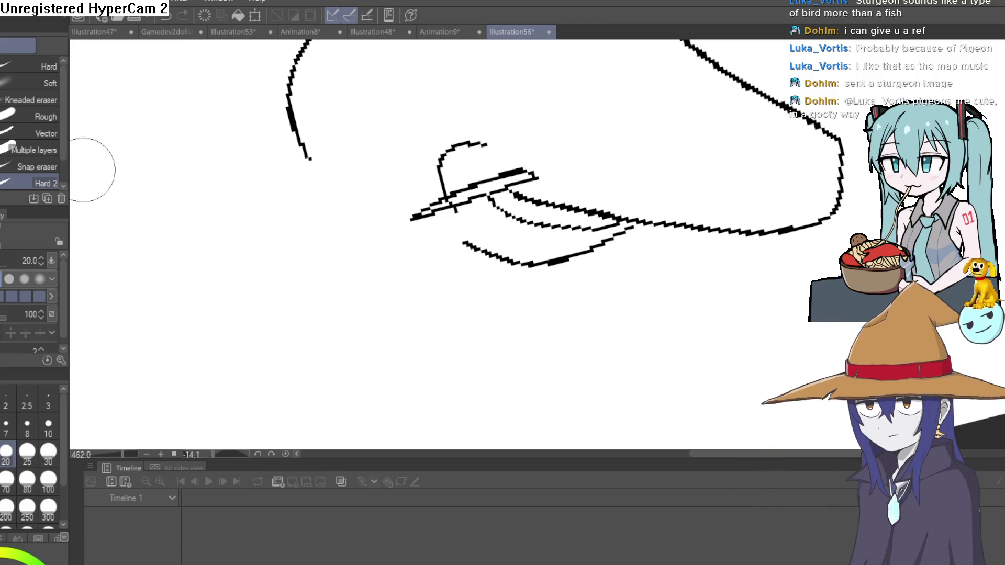
pyautogui.press('p')
pyautogui.moveTo(697, 208)
pyautogui.mouseDown()
pyautogui.moveTo(633, 354)
pyautogui.moveTo(642, 242)
pyautogui.mouseUp()
pyautogui.scroll(3, 634, 218)
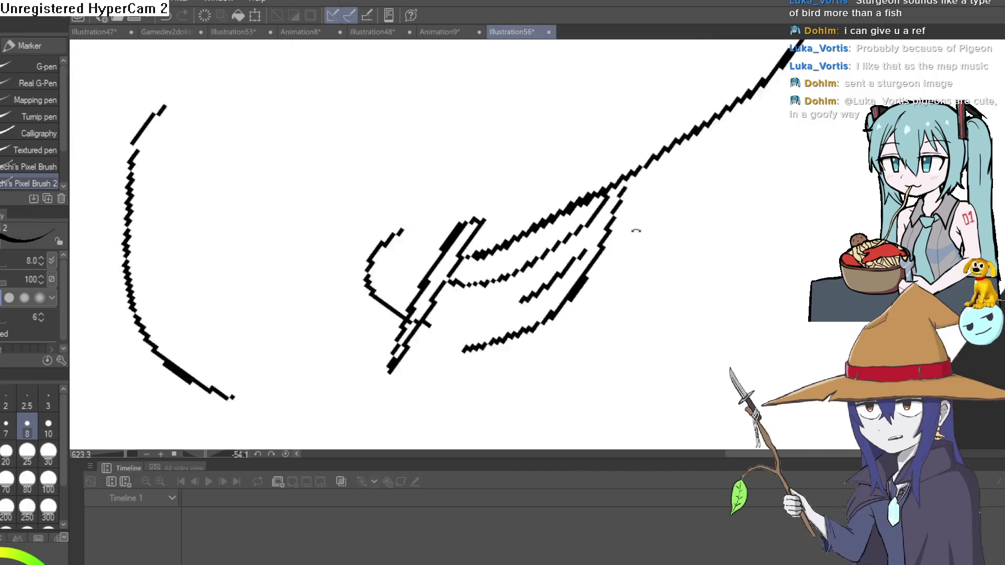
pyautogui.moveTo(608, 143)
pyautogui.mouseDown()
pyautogui.moveTo(628, 161)
pyautogui.moveTo(626, 191)
pyautogui.moveTo(645, 210)
pyautogui.moveTo(609, 117)
pyautogui.mouseUp()
pyautogui.scroll(-5, 645, 210)
pyautogui.scroll(3, 645, 210)
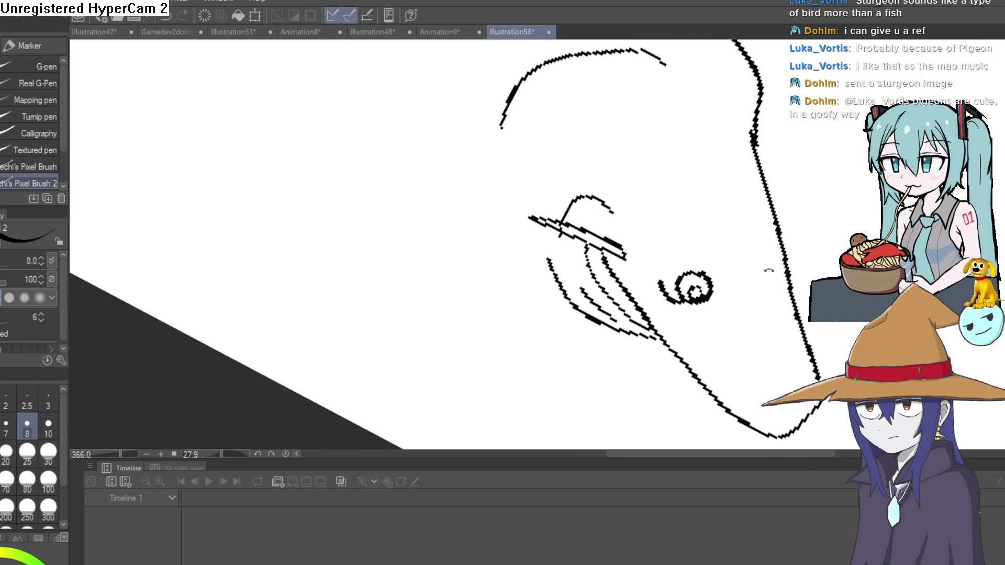
pyautogui.scroll(2, 609, 117)
# - Redraw the gill curve behind the sturgeon's head
pyautogui.moveTo(756, 58)
pyautogui.mouseDown()
pyautogui.moveTo(700, 126)
pyautogui.moveTo(716, 278)
pyautogui.mouseUp()
pyautogui.scroll(-3, 712, 130)
pyautogui.scroll(2, 677, 271)
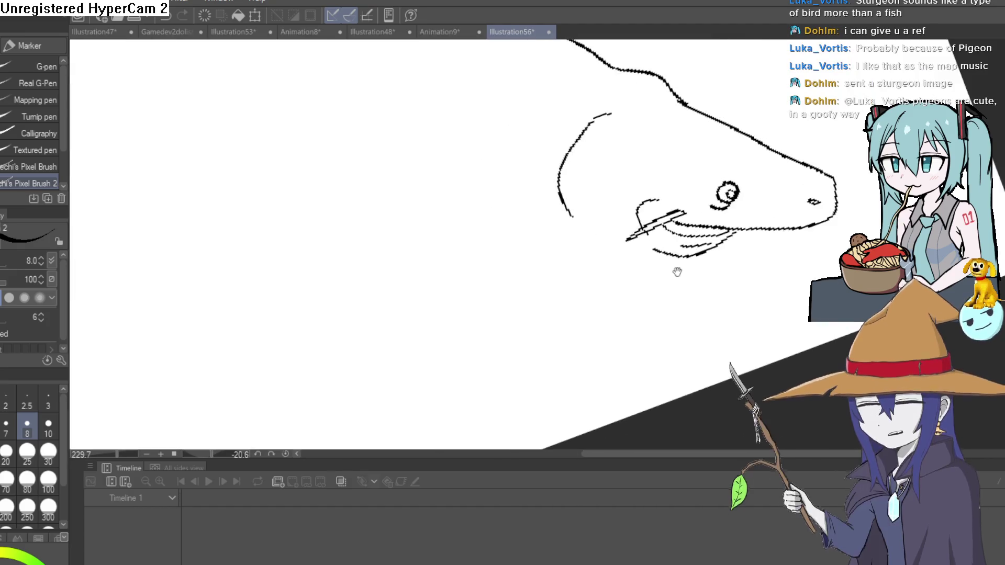
pyautogui.scroll(2, 583, 252)
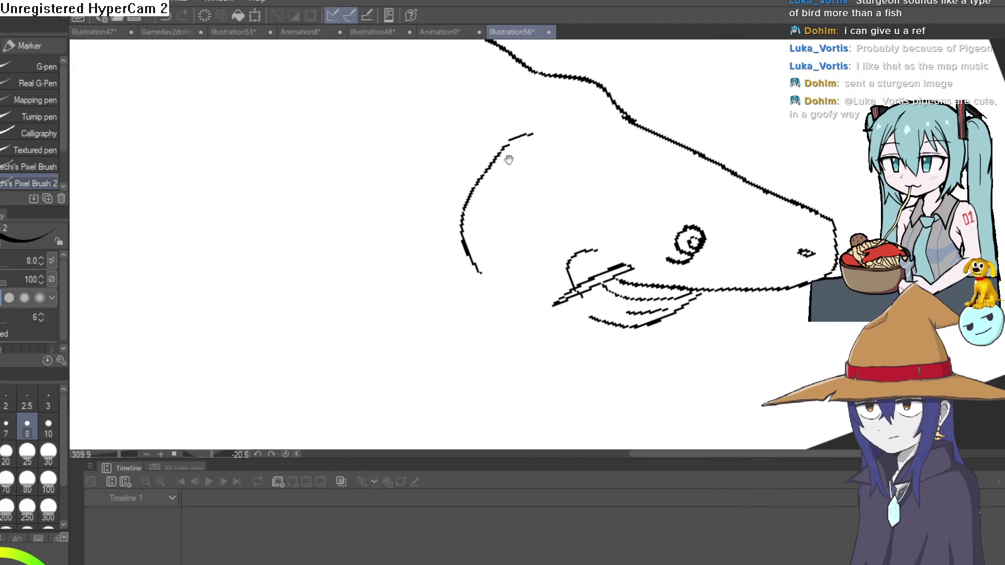
pyautogui.scroll(-3, 532, 147)
pyautogui.moveTo(524, 141); pyautogui.dragTo(492, 158)
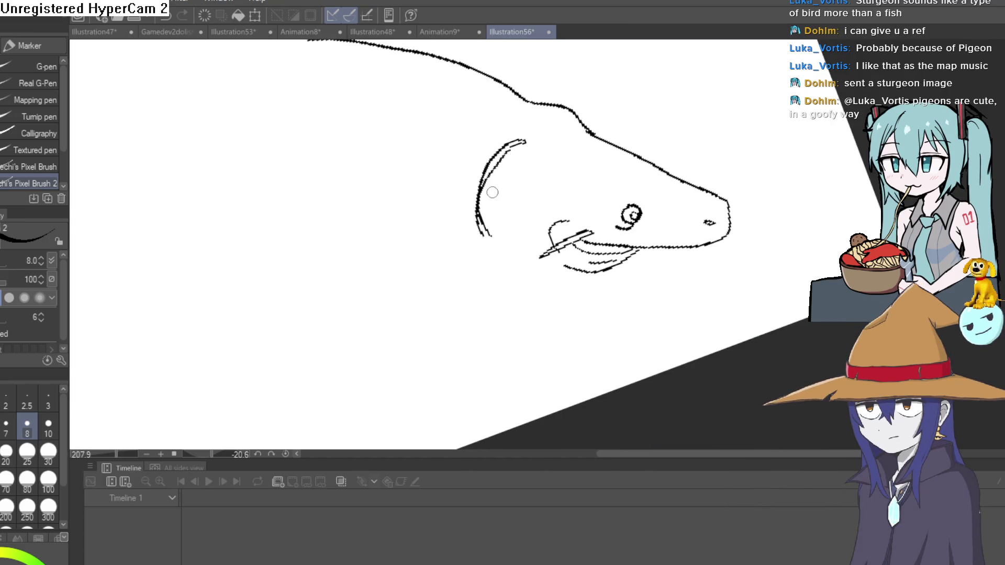
pyautogui.moveTo(470, 209)
pyautogui.mouseDown()
pyautogui.moveTo(517, 143)
pyautogui.moveTo(450, 229)
pyautogui.mouseUp()
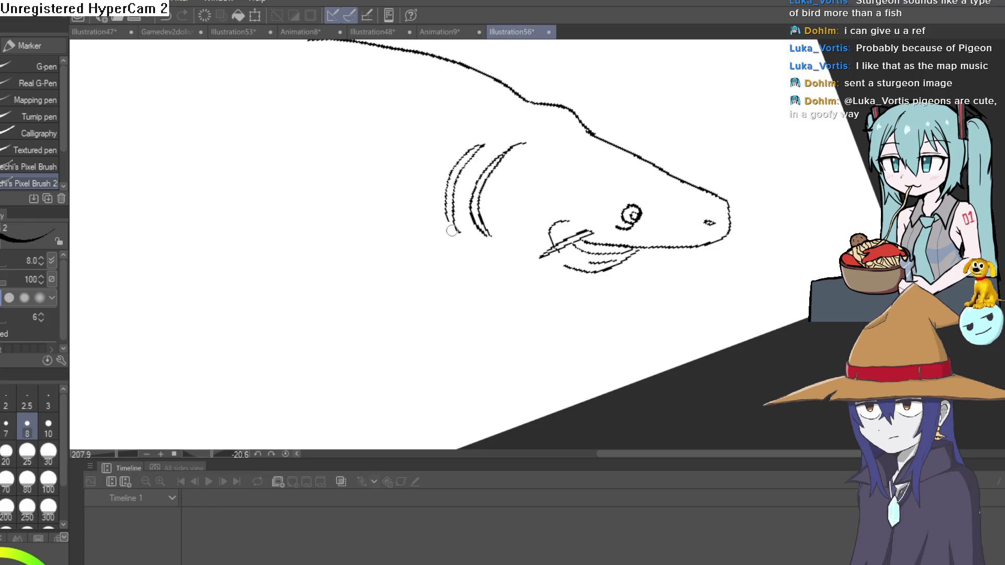
pyautogui.moveTo(536, 252)
pyautogui.mouseDown()
pyautogui.moveTo(641, 228)
pyautogui.moveTo(591, 213)
pyautogui.moveTo(605, 292)
pyautogui.moveTo(559, 217)
pyautogui.mouseUp()
pyautogui.moveTo(546, 300)
pyautogui.mouseDown()
pyautogui.moveTo(572, 370)
pyautogui.moveTo(512, 359)
pyautogui.moveTo(466, 382)
pyautogui.moveTo(416, 199)
pyautogui.moveTo(560, 157)
pyautogui.moveTo(652, 197)
pyautogui.moveTo(612, 162)
pyautogui.moveTo(625, 214)
pyautogui.moveTo(683, 230)
pyautogui.moveTo(650, 320)
pyautogui.moveTo(645, 269)
pyautogui.moveTo(635, 325)
pyautogui.moveTo(630, 314)
pyautogui.mouseUp()
pyautogui.moveTo(469, 164); pyautogui.dragTo(461, 212)
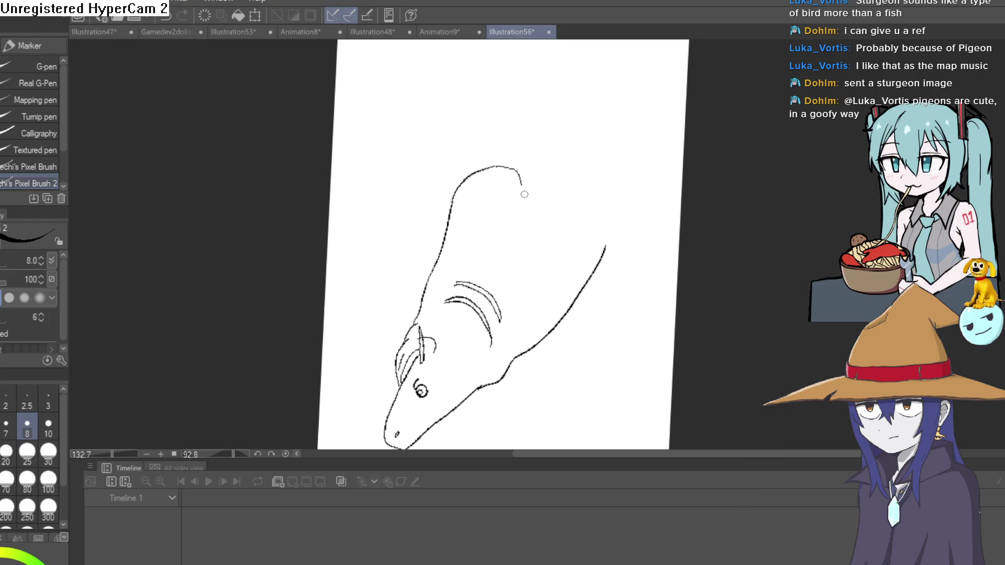
# - Close the body outline around the fish's rear end, adding short strokes inside it
pyautogui.moveTo(523, 222); pyautogui.dragTo(523, 234)
pyautogui.hotkey('ctrl', 'z')
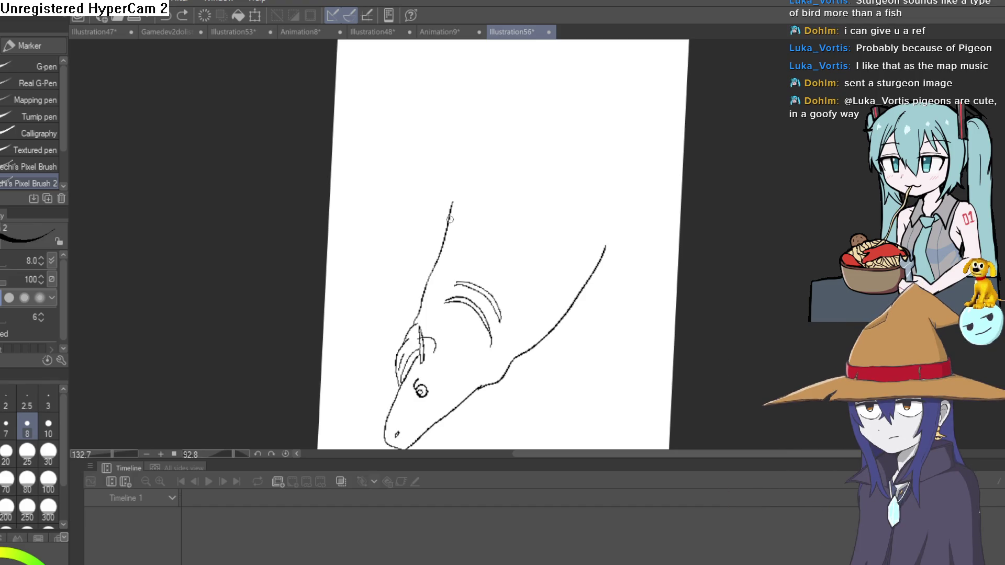
pyautogui.moveTo(512, 152)
pyautogui.mouseDown()
pyautogui.moveTo(519, 202)
pyautogui.moveTo(493, 232)
pyautogui.mouseUp()
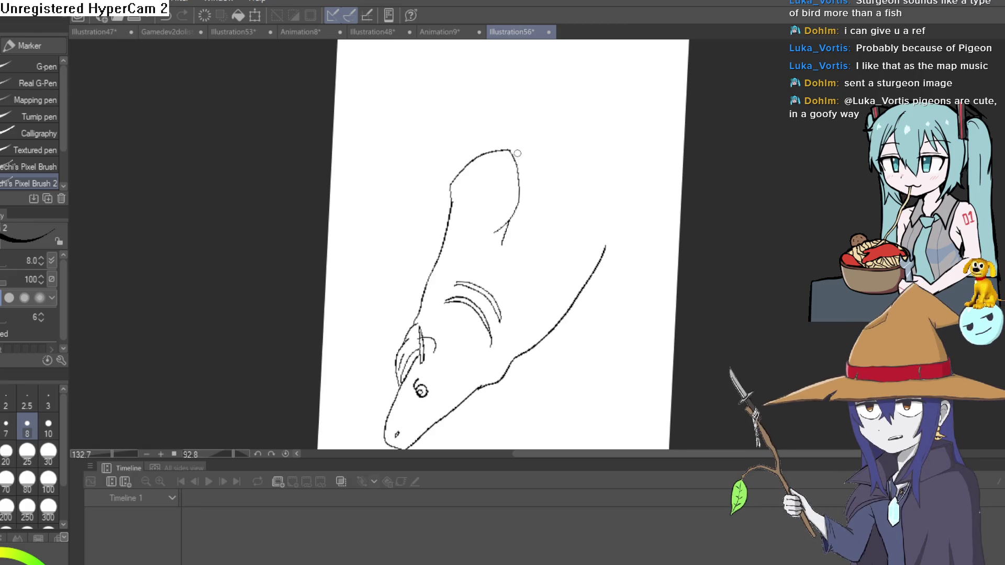
pyautogui.hotkey('ctrl', 'z')
pyautogui.hotkey('ctrl', 'z')
pyautogui.moveTo(458, 171)
pyautogui.mouseDown()
pyautogui.moveTo(506, 142)
pyautogui.moveTo(500, 219)
pyautogui.mouseUp()
pyautogui.moveTo(475, 155); pyautogui.dragTo(474, 181)
pyautogui.moveTo(482, 159); pyautogui.dragTo(482, 182)
pyautogui.moveTo(498, 148); pyautogui.dragTo(497, 172)
pyautogui.moveTo(505, 146)
pyautogui.mouseDown()
pyautogui.moveTo(505, 172)
pyautogui.moveTo(490, 174)
pyautogui.mouseUp()
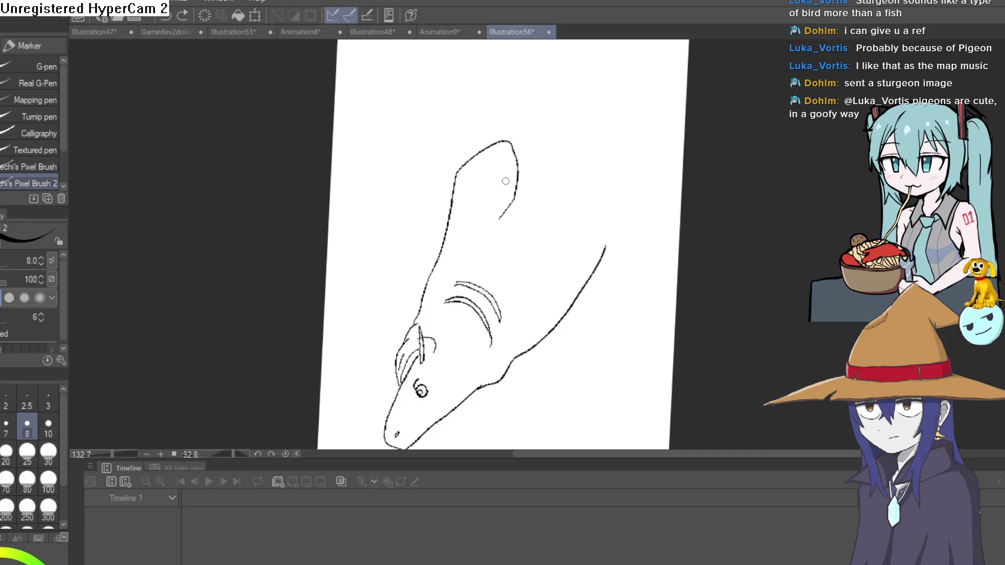
# - Add a forked tail fin at the rear and a small fin below the body
pyautogui.moveTo(503, 224)
pyautogui.mouseDown()
pyautogui.moveTo(392, 235)
pyautogui.moveTo(702, 179)
pyautogui.moveTo(674, 188)
pyautogui.mouseUp()
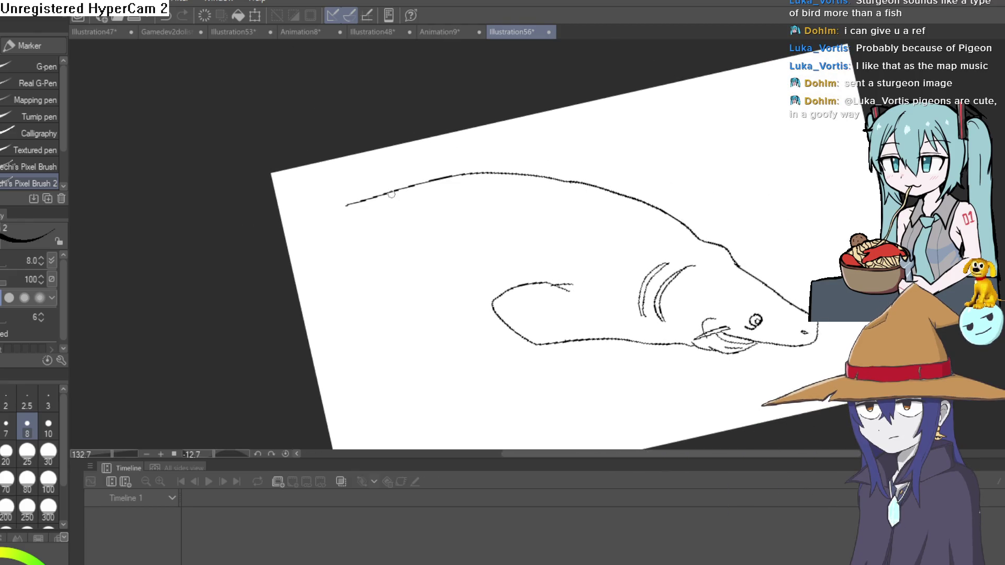
pyautogui.moveTo(287, 176)
pyautogui.mouseDown()
pyautogui.moveTo(297, 242)
pyautogui.moveTo(338, 240)
pyautogui.mouseUp()
pyautogui.moveTo(742, 198)
pyautogui.mouseDown()
pyautogui.moveTo(680, 94)
pyautogui.moveTo(706, 120)
pyautogui.moveTo(513, 272)
pyautogui.mouseUp()
pyautogui.moveTo(370, 293)
pyautogui.mouseDown()
pyautogui.moveTo(367, 309)
pyautogui.moveTo(385, 286)
pyautogui.mouseUp()
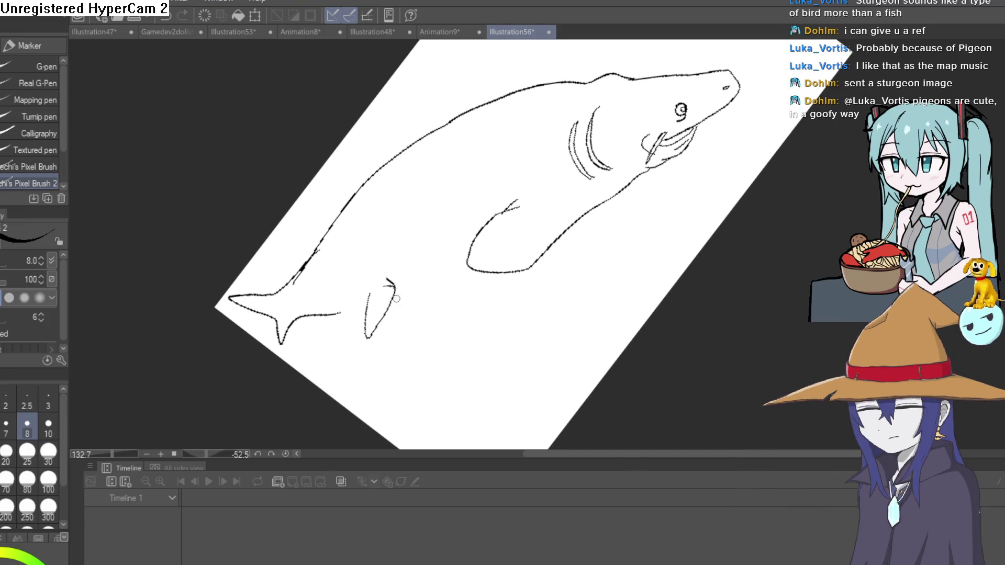
# - Draw the dorsal fin near the tail and clean it up with the eraser
pyautogui.moveTo(474, 237); pyautogui.dragTo(380, 252)
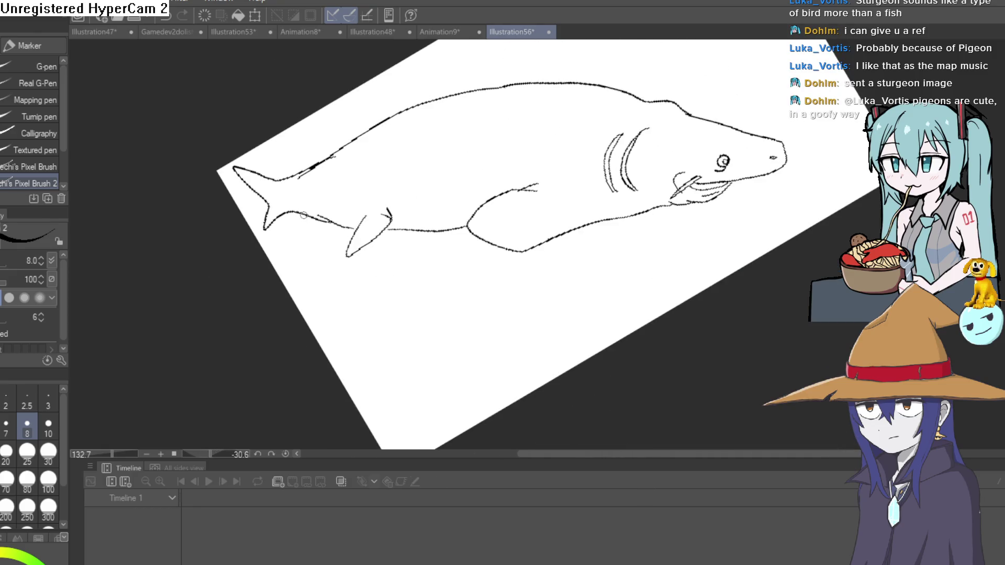
pyautogui.moveTo(492, 176)
pyautogui.mouseDown()
pyautogui.moveTo(301, 147)
pyautogui.moveTo(283, 122)
pyautogui.moveTo(270, 154)
pyautogui.moveTo(294, 158)
pyautogui.mouseUp()
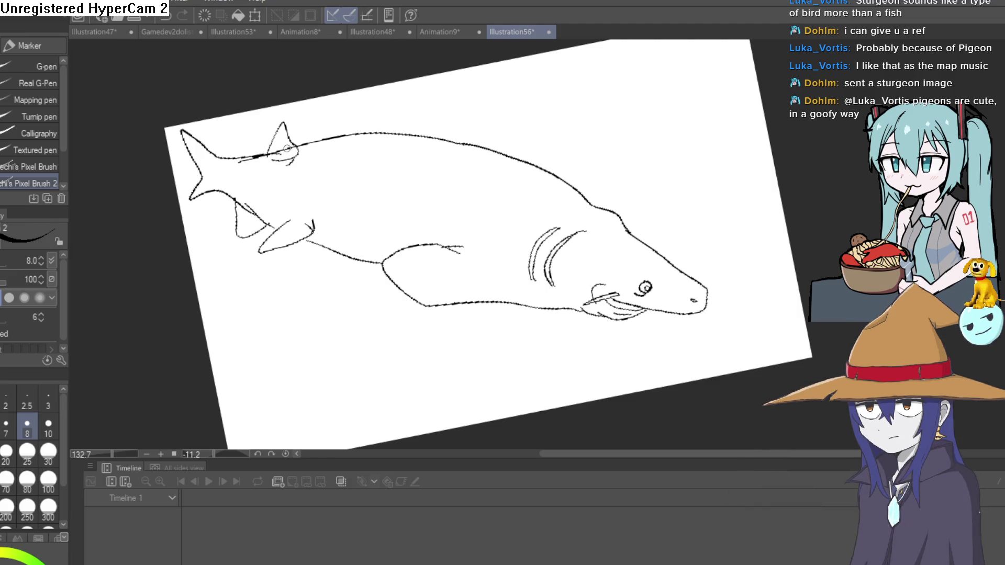
pyautogui.press('e')
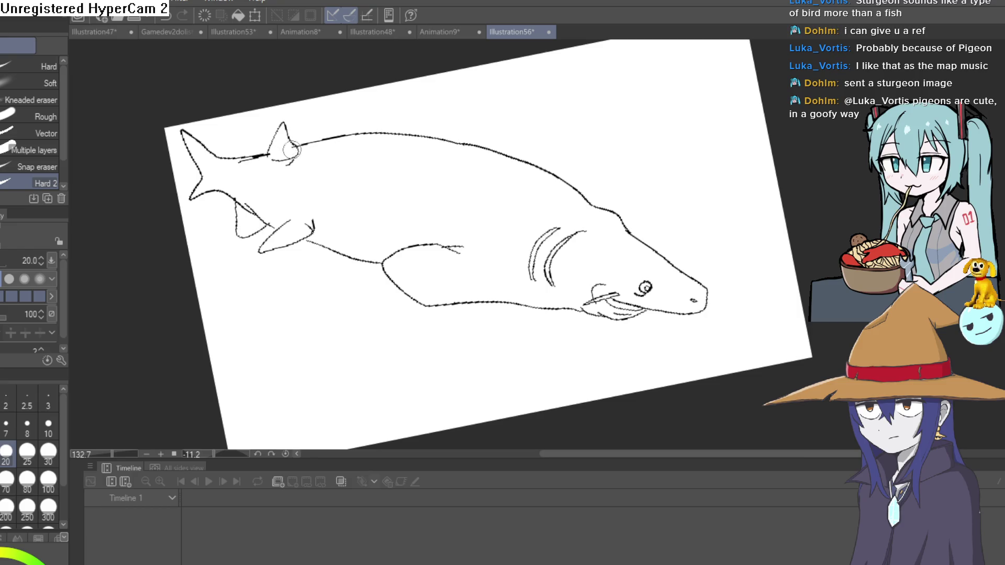
pyautogui.press('p')
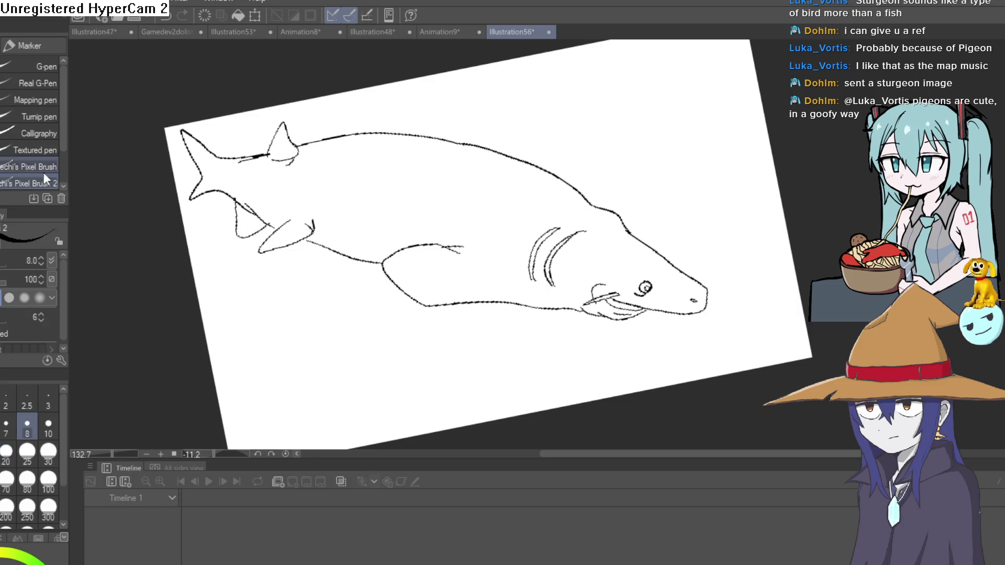
# - Draw a zigzag row of scute ridges along the sturgeon's back
pyautogui.scroll(5, 709, 286)
pyautogui.scroll(-3, 709, 285)
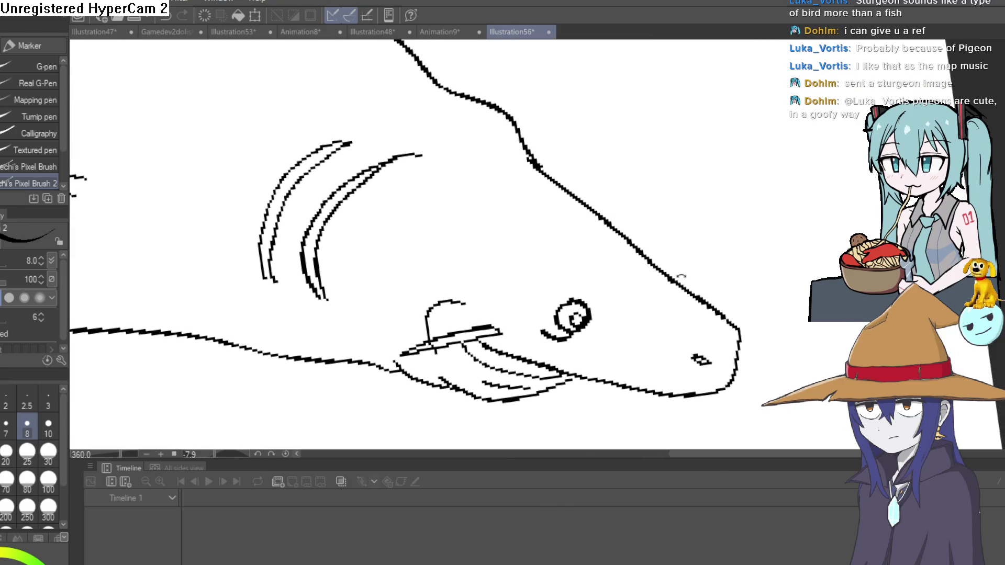
pyautogui.moveTo(657, 265)
pyautogui.mouseDown()
pyautogui.moveTo(579, 265)
pyautogui.moveTo(579, 194)
pyautogui.moveTo(601, 188)
pyautogui.moveTo(663, 298)
pyautogui.moveTo(713, 318)
pyautogui.mouseUp()
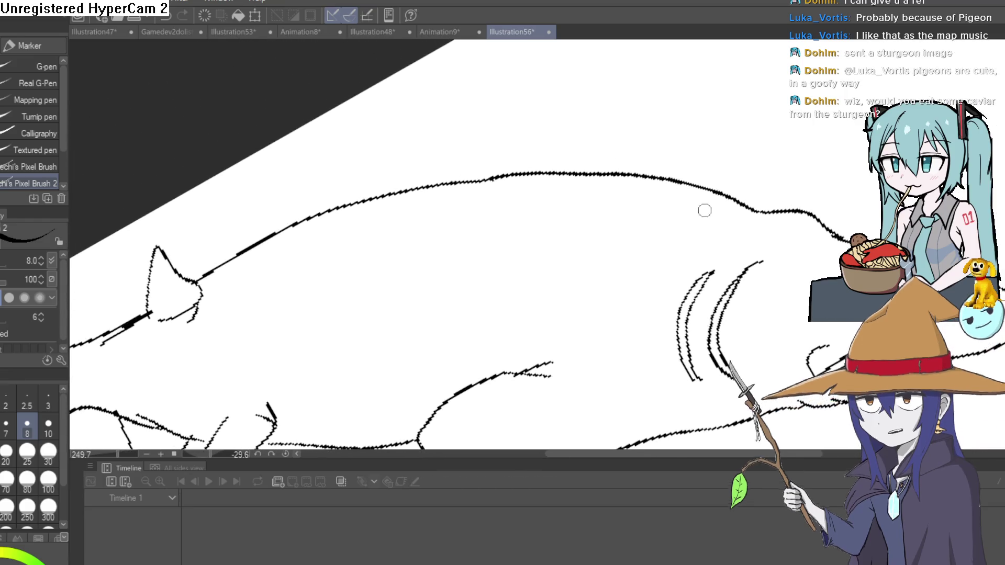
pyautogui.moveTo(720, 204); pyautogui.dragTo(671, 219)
pyautogui.moveTo(580, 226)
pyautogui.mouseDown()
pyautogui.moveTo(672, 185)
pyautogui.moveTo(574, 178)
pyautogui.mouseUp()
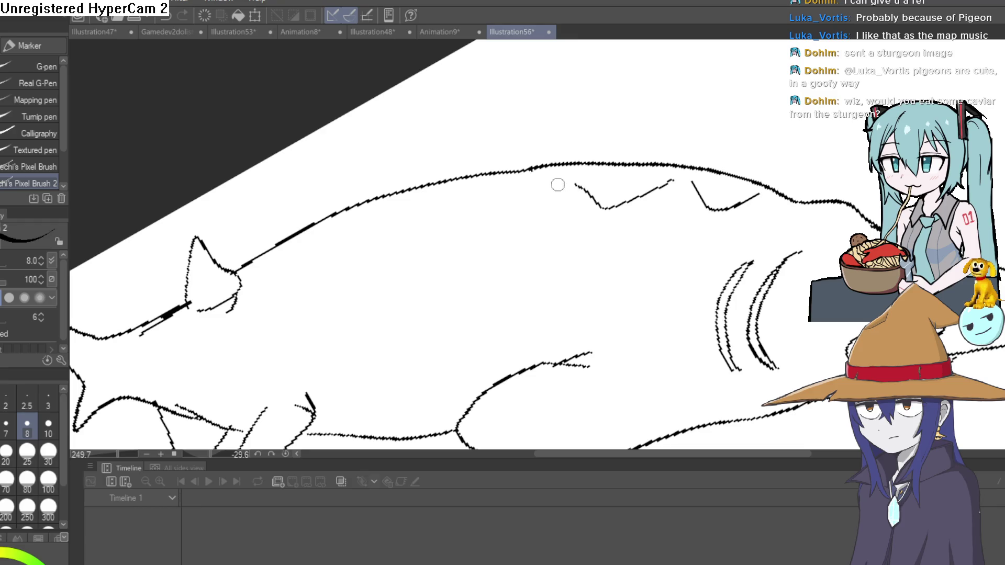
pyautogui.scroll(-2, 265, 280)
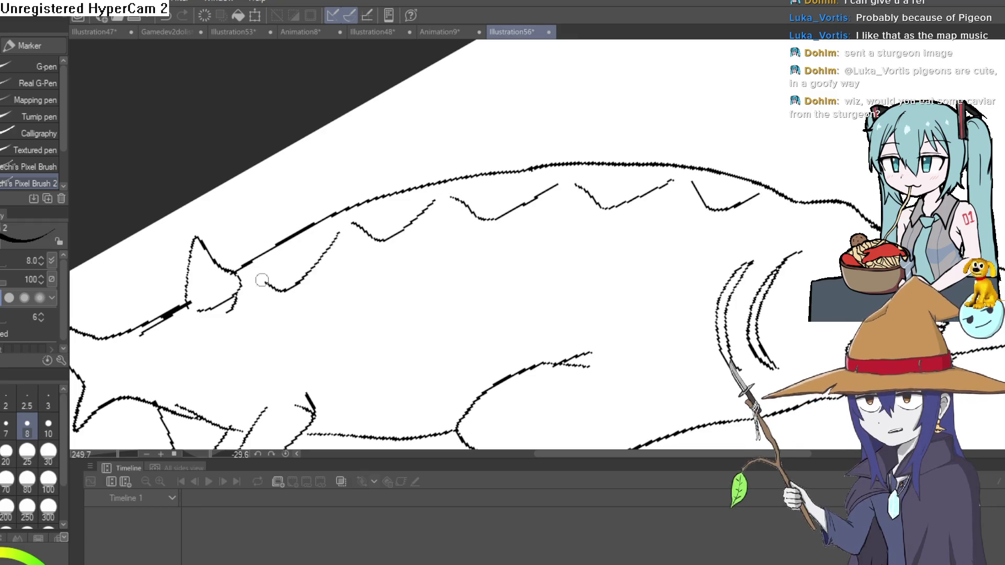
pyautogui.scroll(-2, 511, 289)
pyautogui.moveTo(576, 288)
pyautogui.mouseDown()
pyautogui.moveTo(728, 288)
pyautogui.moveTo(703, 201)
pyautogui.mouseUp()
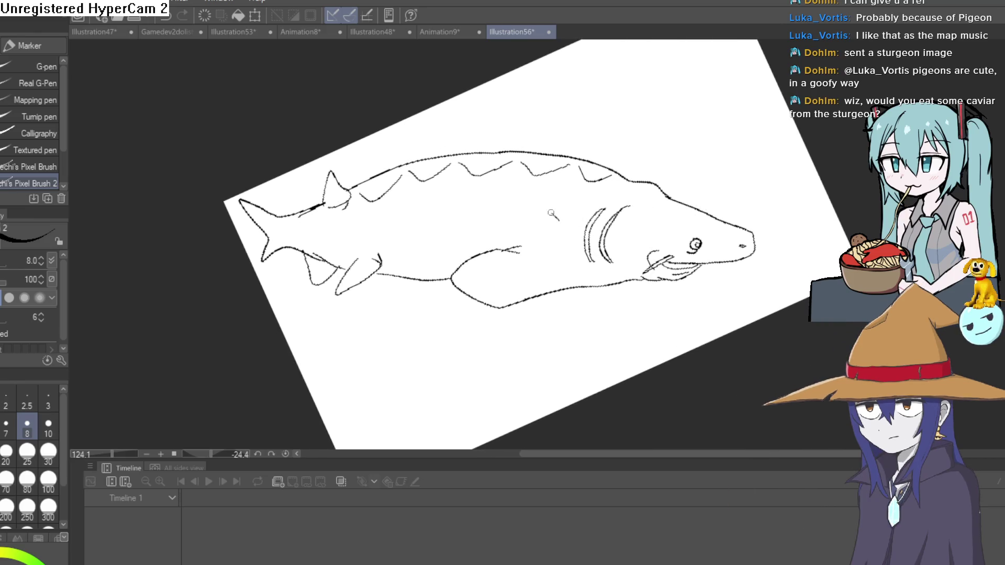
# - Draw diamond-shaped scutes along the sturgeon's flank and zoom out to check the whole fish
pyautogui.moveTo(547, 236); pyautogui.dragTo(557, 222)
pyautogui.moveTo(482, 215)
pyautogui.mouseDown()
pyautogui.moveTo(469, 201)
pyautogui.moveTo(481, 215)
pyautogui.mouseUp()
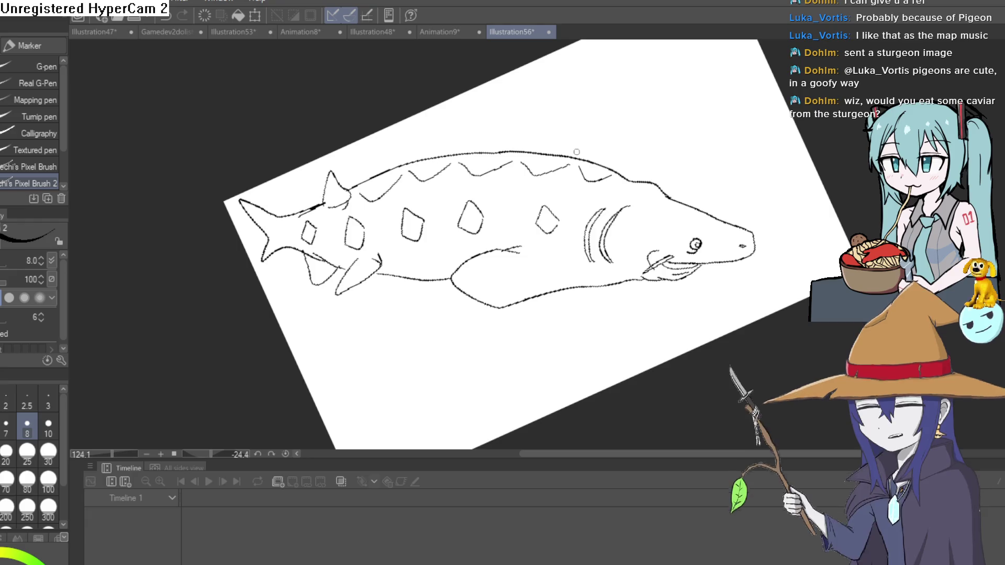
pyautogui.scroll(-3, 561, 151)
pyautogui.moveTo(561, 151)
pyautogui.mouseDown()
pyautogui.moveTo(517, 209)
pyautogui.moveTo(539, 183)
pyautogui.moveTo(516, 159)
pyautogui.mouseUp()
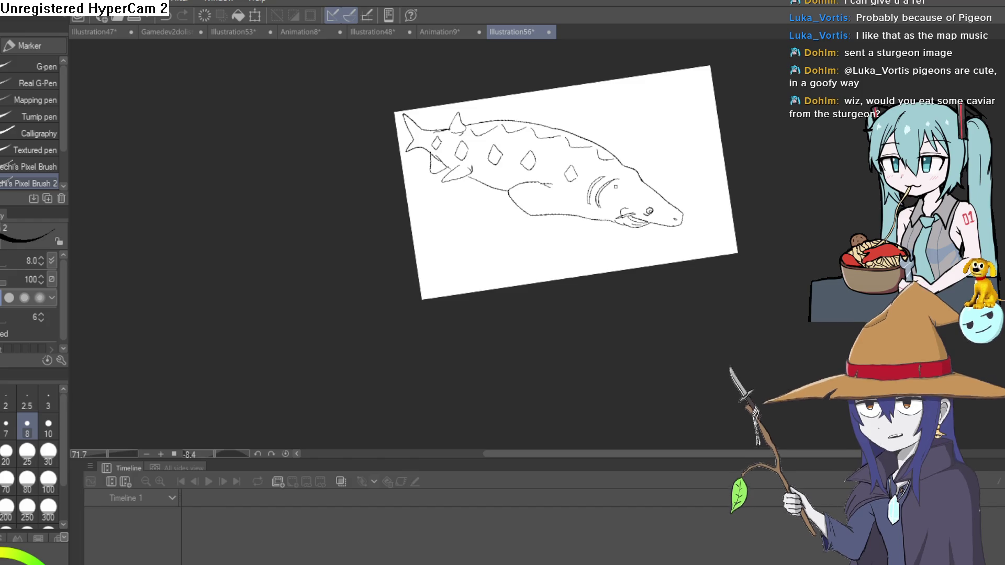
pyautogui.moveTo(616, 187); pyautogui.dragTo(466, 268)
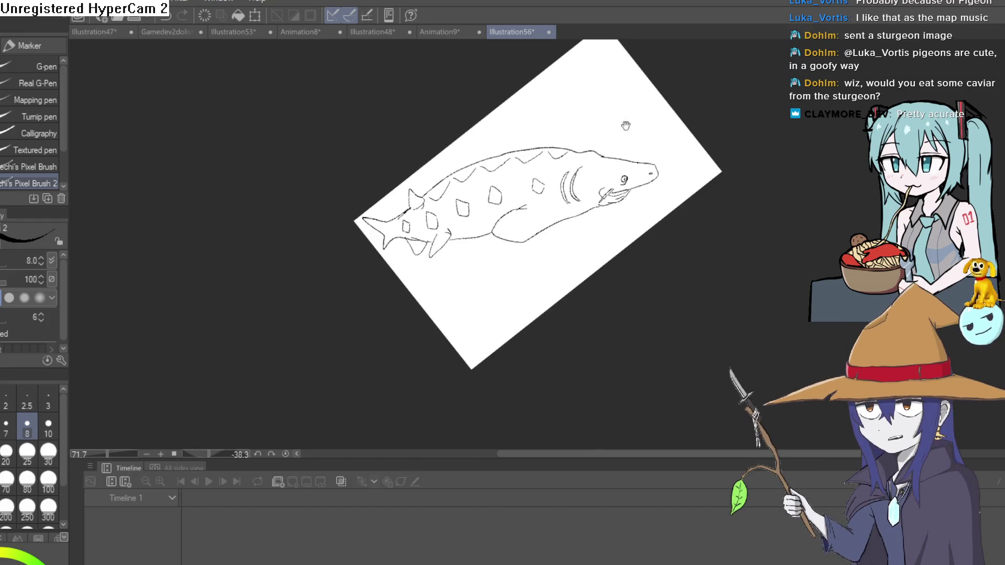
# - Zoom in on the sturgeon's head, add small strokes around the eye, and undo a stray jaw stroke
pyautogui.click(526, 274)
pyautogui.click(647, 233)
pyautogui.click(683, 208)
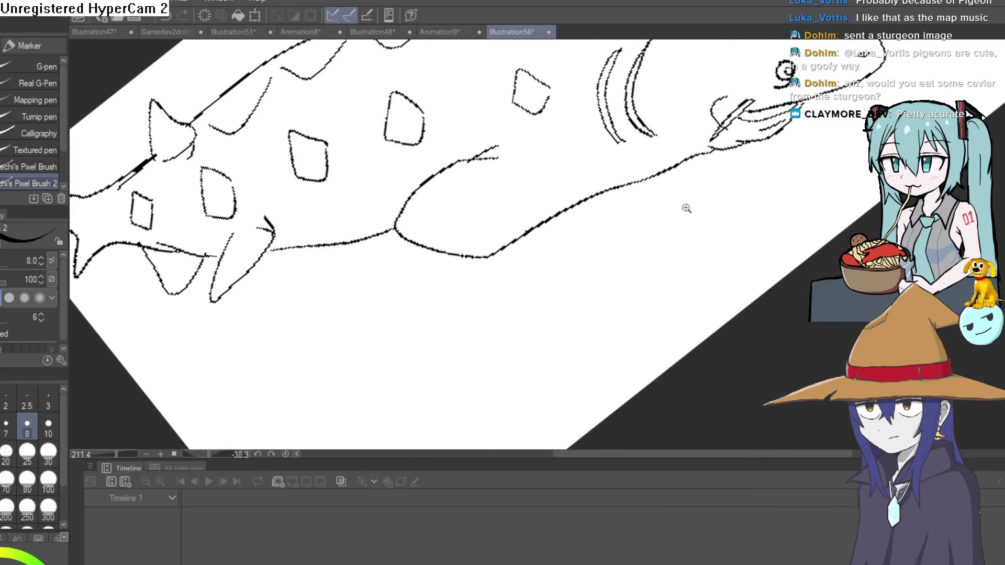
pyautogui.click(678, 228)
pyautogui.moveTo(678, 228)
pyautogui.mouseDown()
pyautogui.moveTo(717, 224)
pyautogui.moveTo(735, 258)
pyautogui.moveTo(680, 220)
pyautogui.moveTo(729, 226)
pyautogui.moveTo(678, 211)
pyautogui.mouseUp()
pyautogui.click(678, 211)
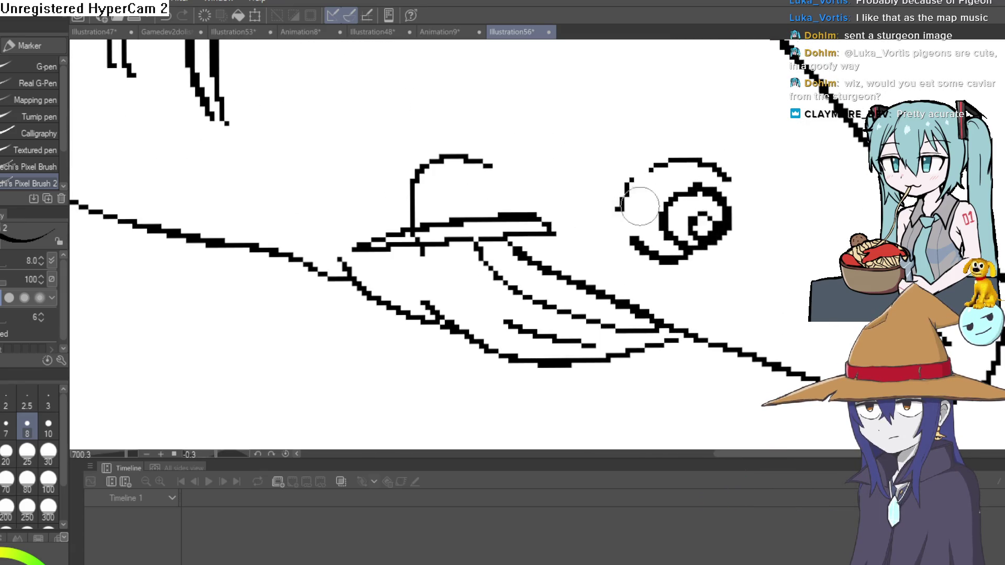
pyautogui.moveTo(780, 168)
pyautogui.mouseDown()
pyautogui.moveTo(827, 221)
pyautogui.moveTo(802, 228)
pyautogui.moveTo(782, 278)
pyautogui.mouseUp()
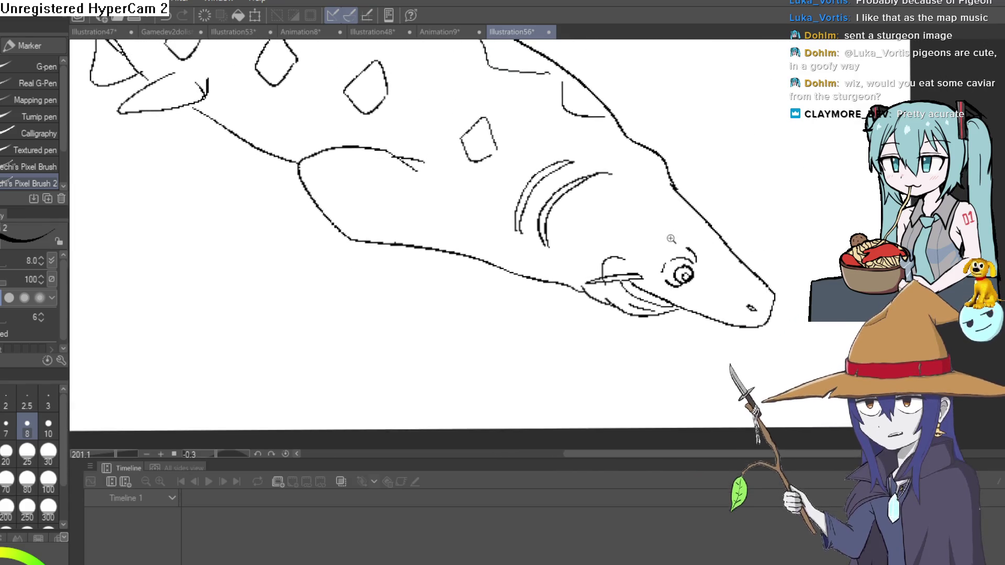
pyautogui.click(649, 230)
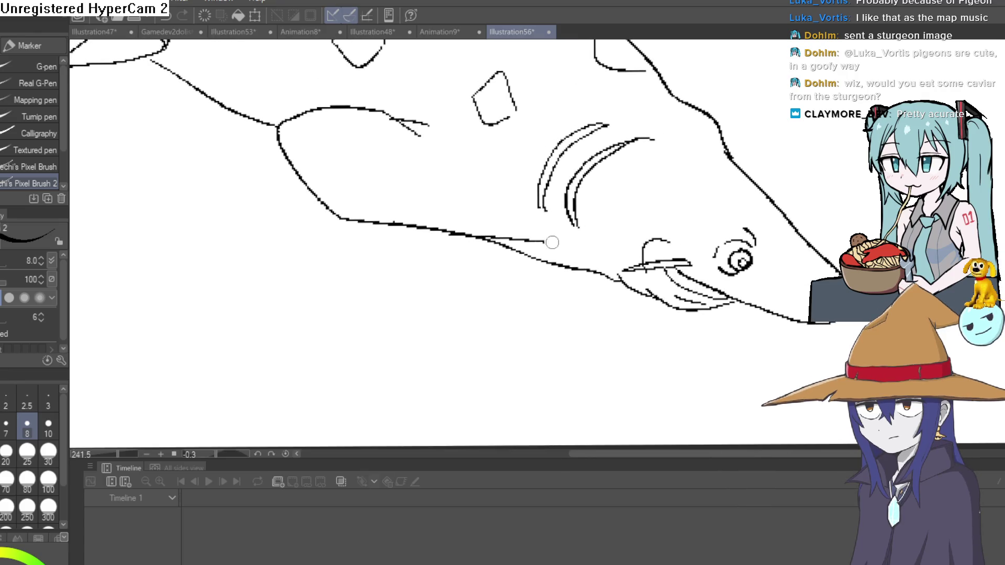
pyautogui.hotkey('ctrl', 'z')
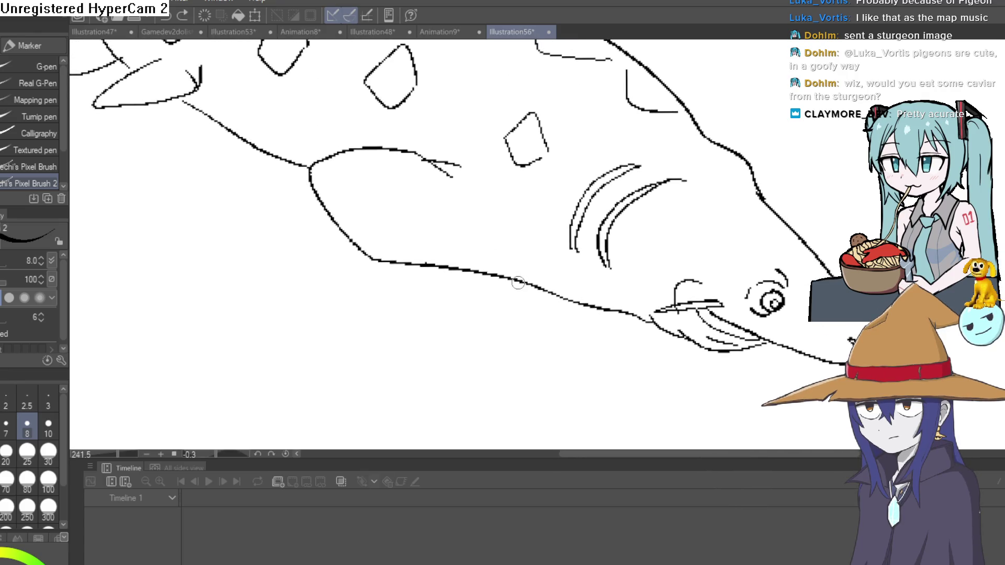
pyautogui.moveTo(524, 230)
pyautogui.mouseDown()
pyautogui.moveTo(574, 247)
pyautogui.moveTo(553, 146)
pyautogui.moveTo(437, 302)
pyautogui.moveTo(634, 246)
pyautogui.moveTo(681, 271)
pyautogui.moveTo(688, 263)
pyautogui.moveTo(689, 281)
pyautogui.moveTo(648, 252)
pyautogui.moveTo(641, 280)
pyautogui.moveTo(603, 282)
pyautogui.moveTo(610, 260)
pyautogui.mouseUp()
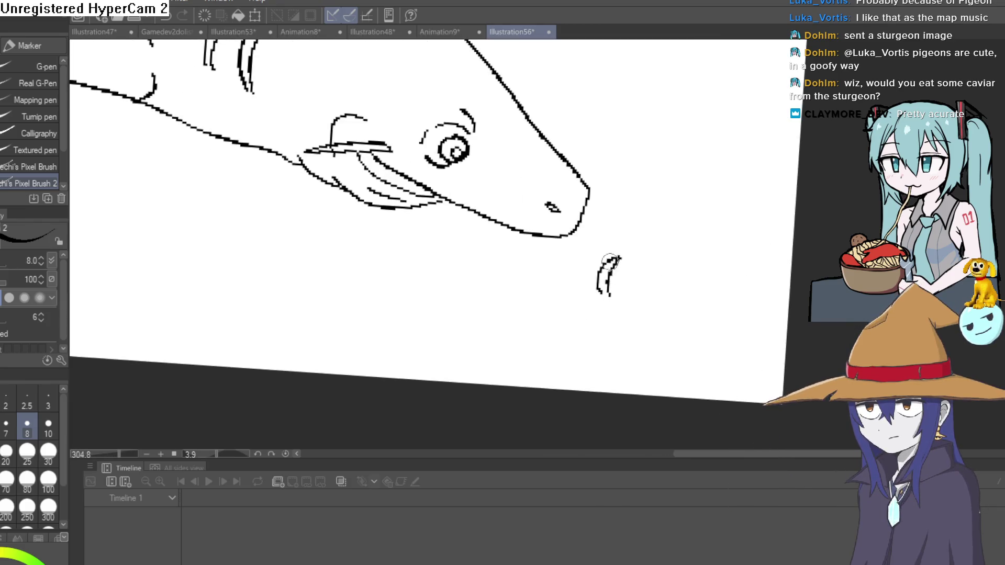
# - Sketch the crab's claw shapes just below the sturgeon's snout
pyautogui.moveTo(594, 300); pyautogui.dragTo(611, 272)
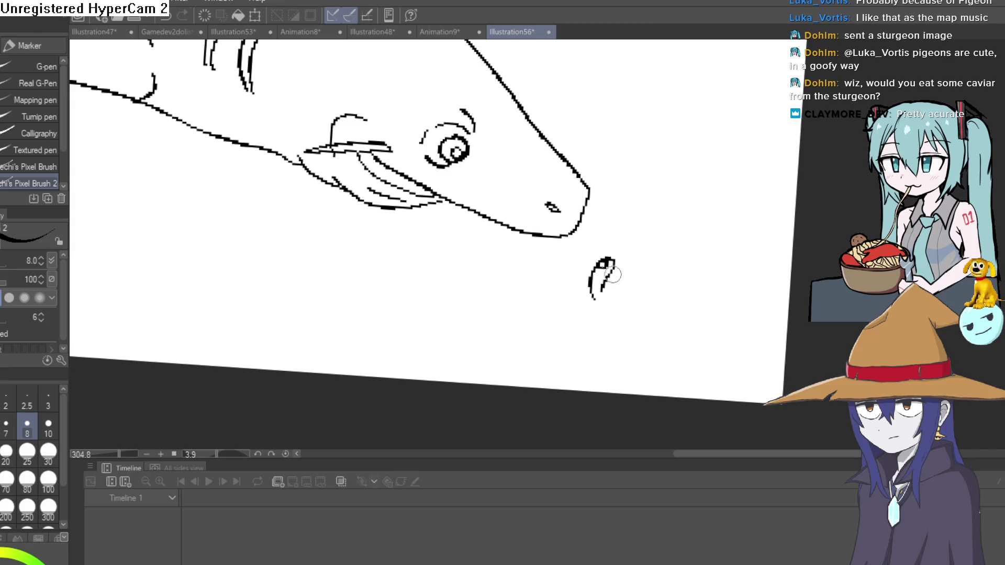
pyautogui.moveTo(587, 302)
pyautogui.mouseDown()
pyautogui.moveTo(615, 283)
pyautogui.moveTo(601, 320)
pyautogui.moveTo(612, 306)
pyautogui.moveTo(572, 310)
pyautogui.moveTo(512, 281)
pyautogui.mouseUp()
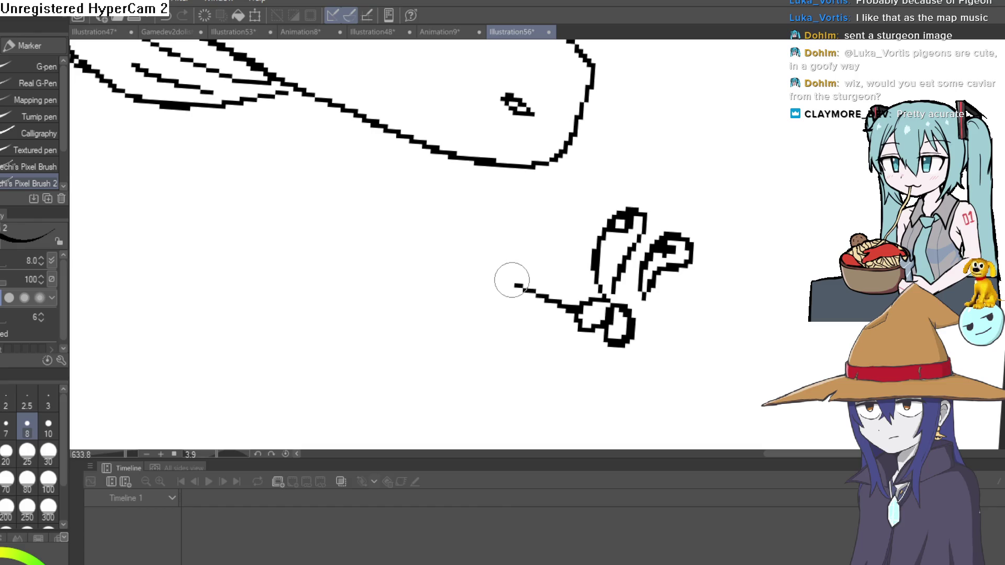
pyautogui.moveTo(518, 194)
pyautogui.mouseDown()
pyautogui.moveTo(520, 212)
pyautogui.moveTo(501, 234)
pyautogui.mouseUp()
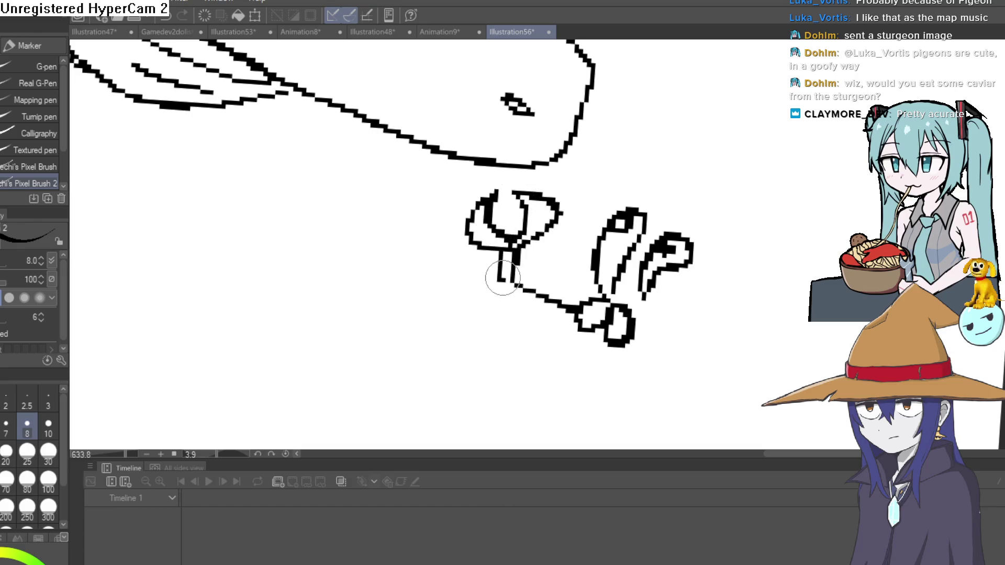
pyautogui.moveTo(576, 325); pyautogui.dragTo(636, 323)
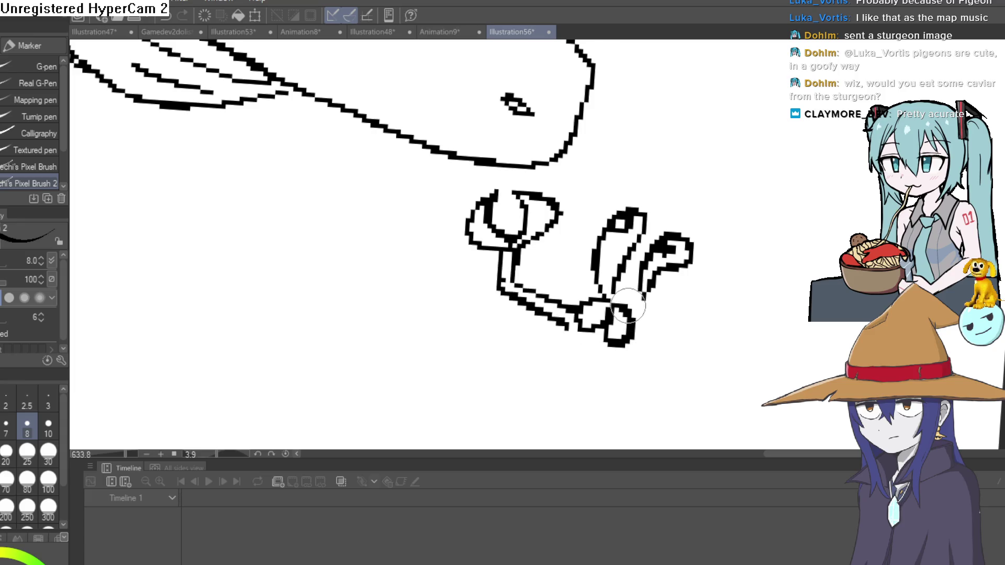
pyautogui.moveTo(703, 405)
pyautogui.mouseDown()
pyautogui.moveTo(612, 318)
pyautogui.moveTo(673, 325)
pyautogui.moveTo(639, 242)
pyautogui.moveTo(637, 301)
pyautogui.mouseUp()
pyautogui.click(637, 301)
pyautogui.hotkey('ctrl', 'z')
pyautogui.hotkey('ctrl', 'z')
pyautogui.hotkey('ctrl', 'z')
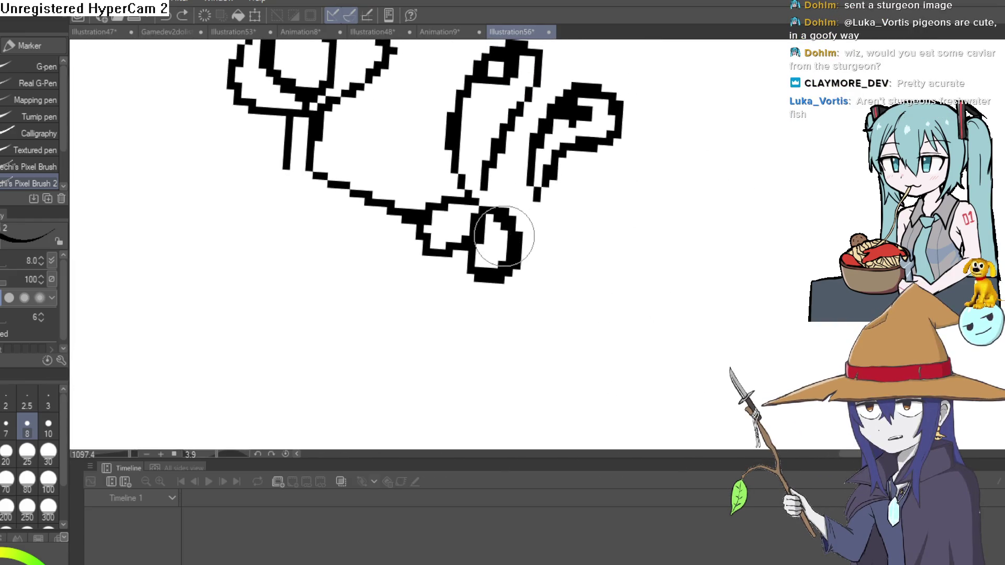
# - Erase stray loop strokes on the claw and redraw the crab's body as a rounded loop
pyautogui.press('e')
pyautogui.moveTo(498, 246)
pyautogui.mouseDown()
pyautogui.moveTo(487, 228)
pyautogui.moveTo(491, 248)
pyautogui.moveTo(497, 213)
pyautogui.moveTo(460, 247)
pyautogui.mouseUp()
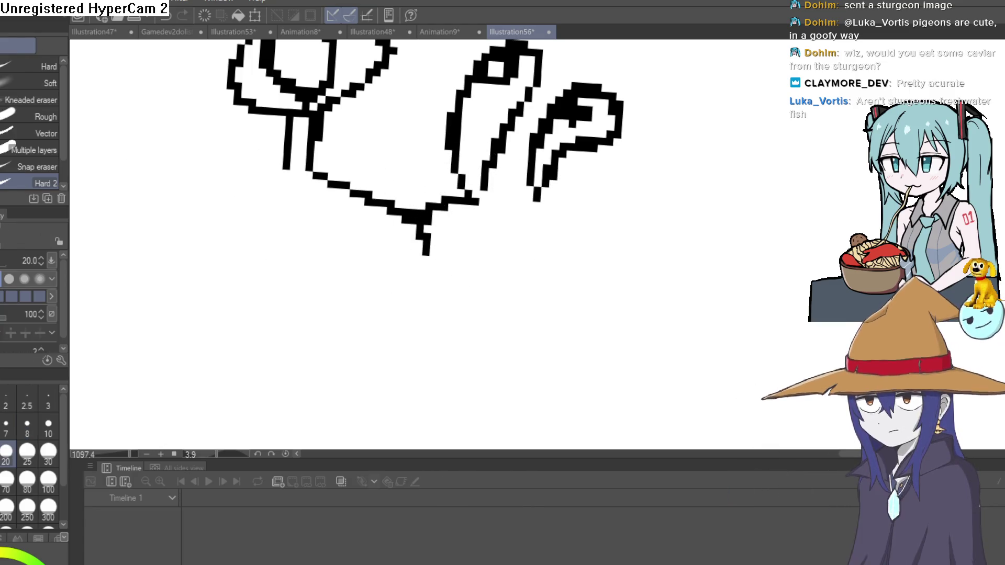
pyautogui.press('p')
pyautogui.moveTo(474, 340)
pyautogui.mouseDown()
pyautogui.moveTo(531, 258)
pyautogui.moveTo(717, 139)
pyautogui.moveTo(785, 173)
pyautogui.moveTo(733, 242)
pyautogui.moveTo(572, 331)
pyautogui.mouseUp()
pyautogui.hotkey('ctrl', 'z')
pyautogui.hotkey('ctrl', 'z')
pyautogui.moveTo(485, 245)
pyautogui.mouseDown()
pyautogui.moveTo(539, 226)
pyautogui.moveTo(526, 291)
pyautogui.moveTo(484, 267)
pyautogui.moveTo(432, 318)
pyautogui.mouseUp()
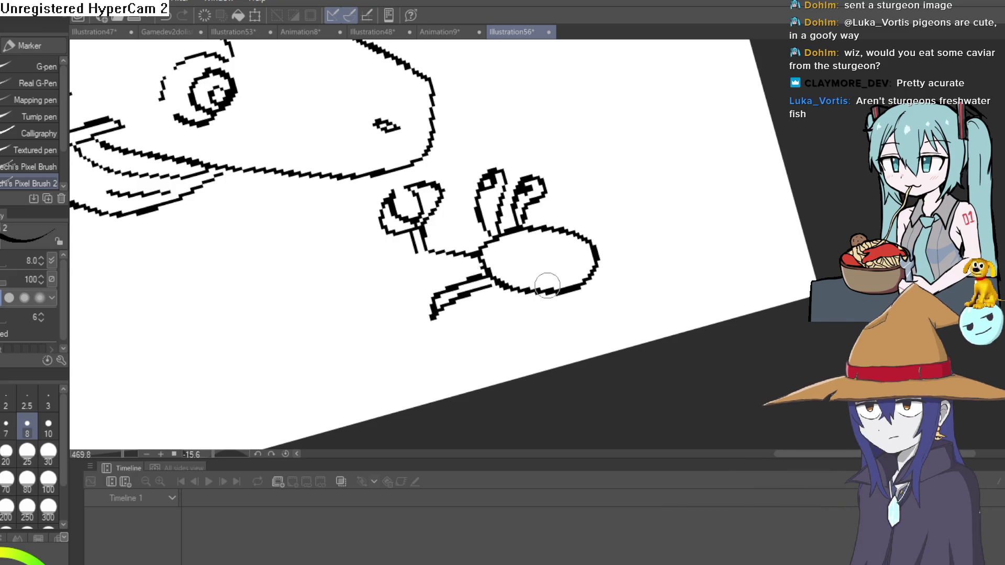
# - Add the crab's spindly legs and zoom out to view the fish-and-crab scene
pyautogui.moveTo(653, 310); pyautogui.dragTo(604, 285)
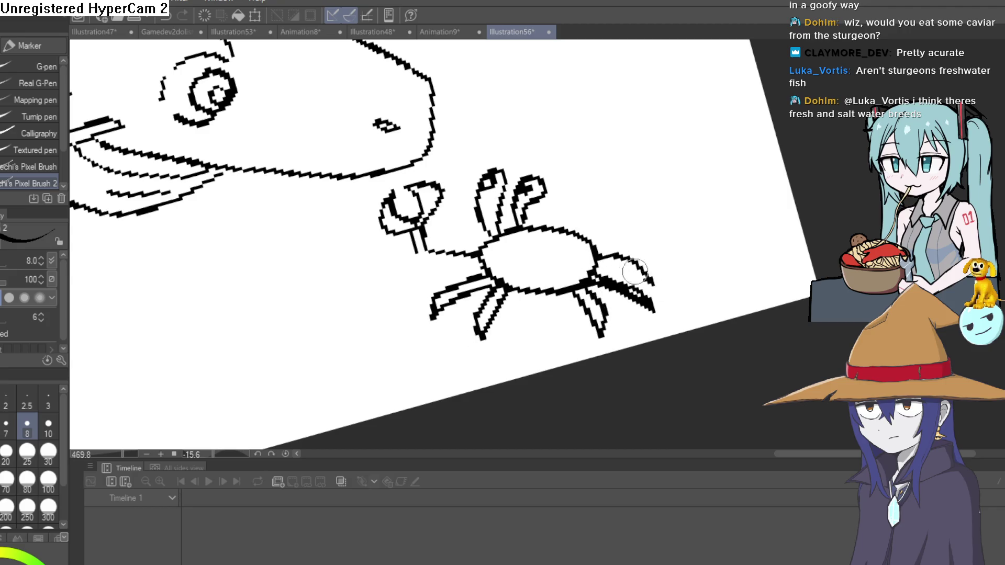
pyautogui.scroll(3, 589, 268)
pyautogui.scroll(-1, 567, 261)
pyautogui.scroll(1, 692, 282)
pyautogui.scroll(-3, 692, 282)
pyautogui.scroll(1, 459, 291)
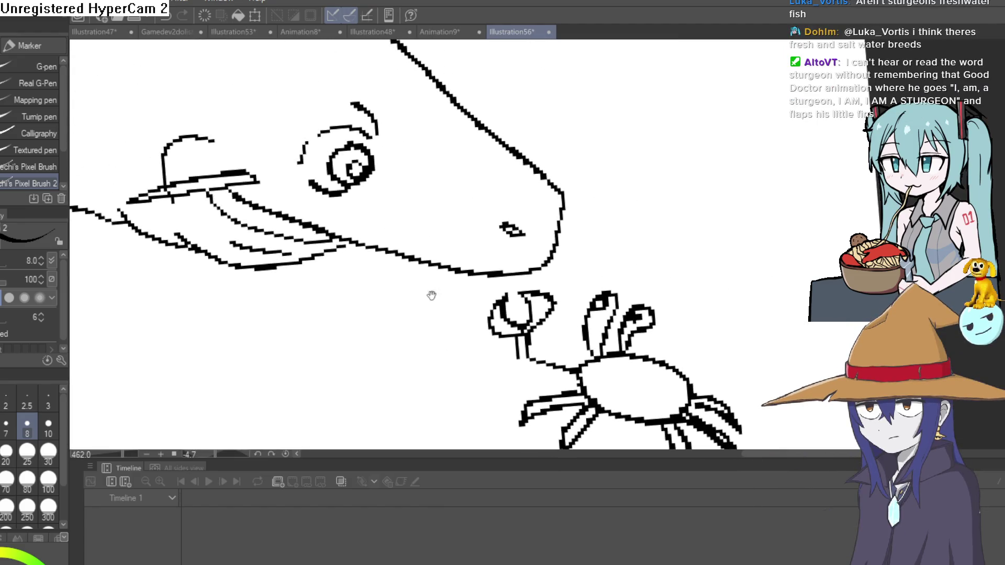
pyautogui.scroll(-4, 498, 291)
pyautogui.scroll(2, 555, 276)
pyautogui.scroll(4, 557, 273)
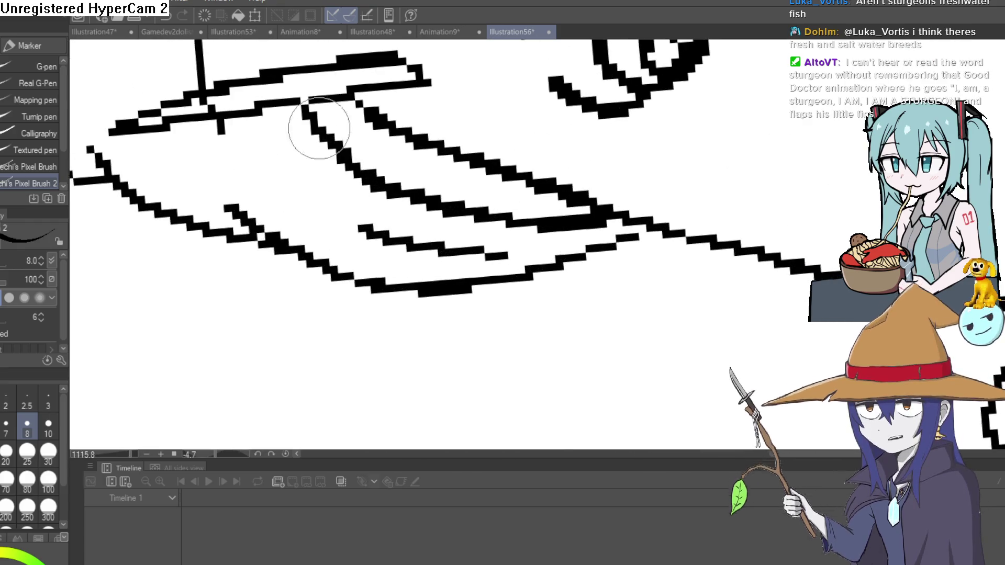
pyautogui.scroll(-7, 477, 185)
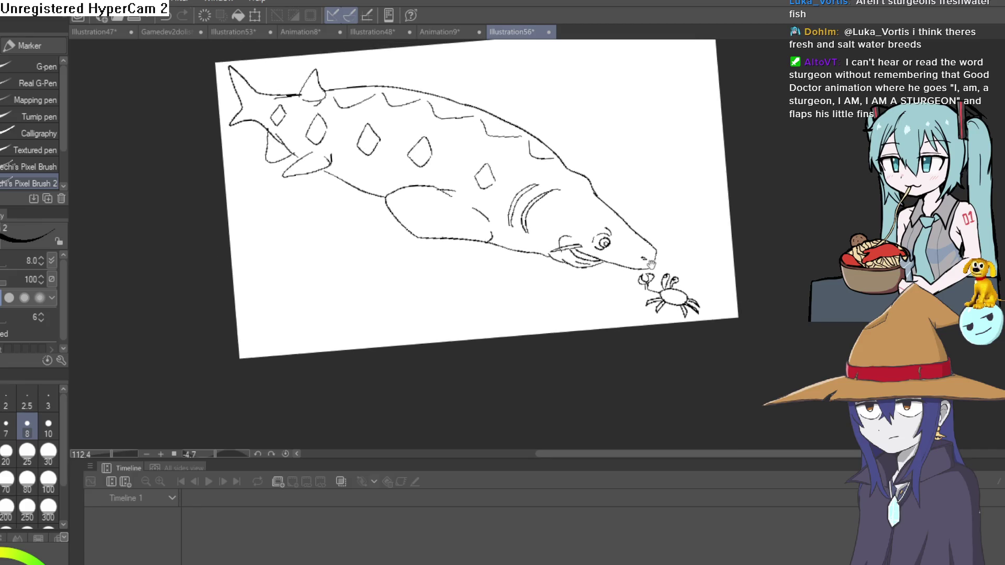
pyautogui.moveTo(664, 211)
pyautogui.mouseDown()
pyautogui.moveTo(675, 204)
pyautogui.moveTo(630, 225)
pyautogui.moveTo(600, 168)
pyautogui.mouseUp()
# - Sketch the snorkel tube, goggle outline, mouth loop and teeth at the page's upper right
pyautogui.scroll(2, 583, 138)
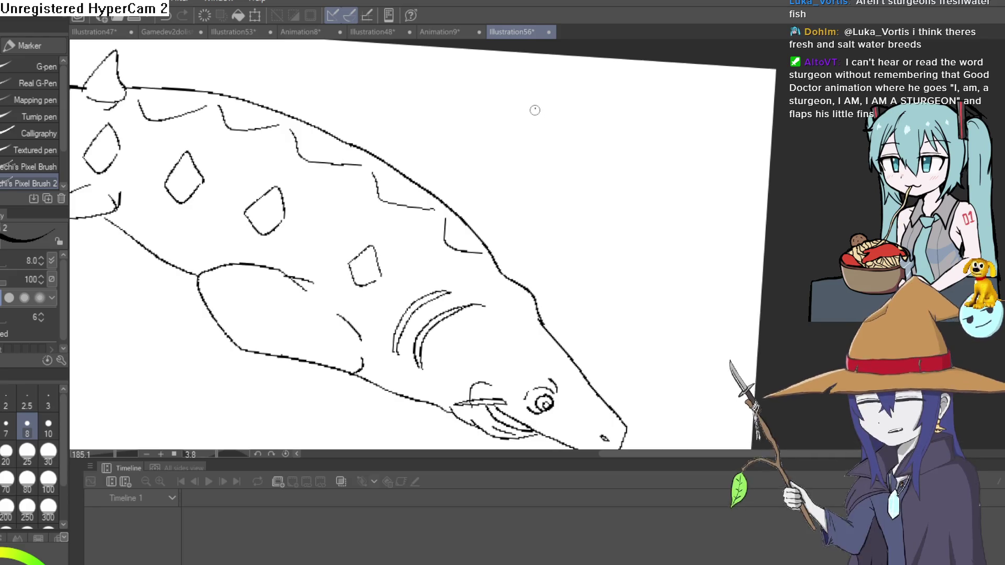
pyautogui.moveTo(535, 109); pyautogui.dragTo(564, 127)
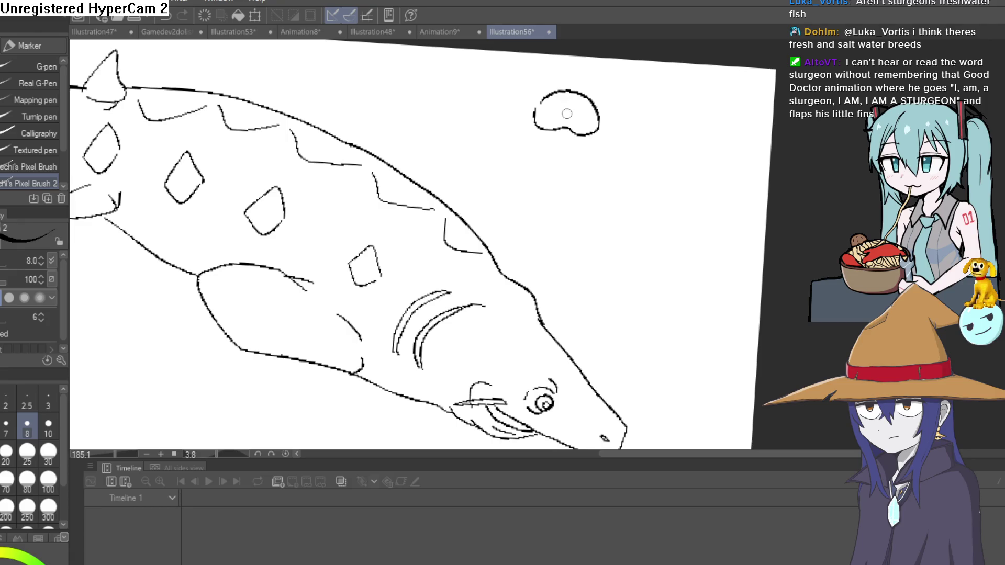
pyautogui.moveTo(532, 114); pyautogui.dragTo(516, 62)
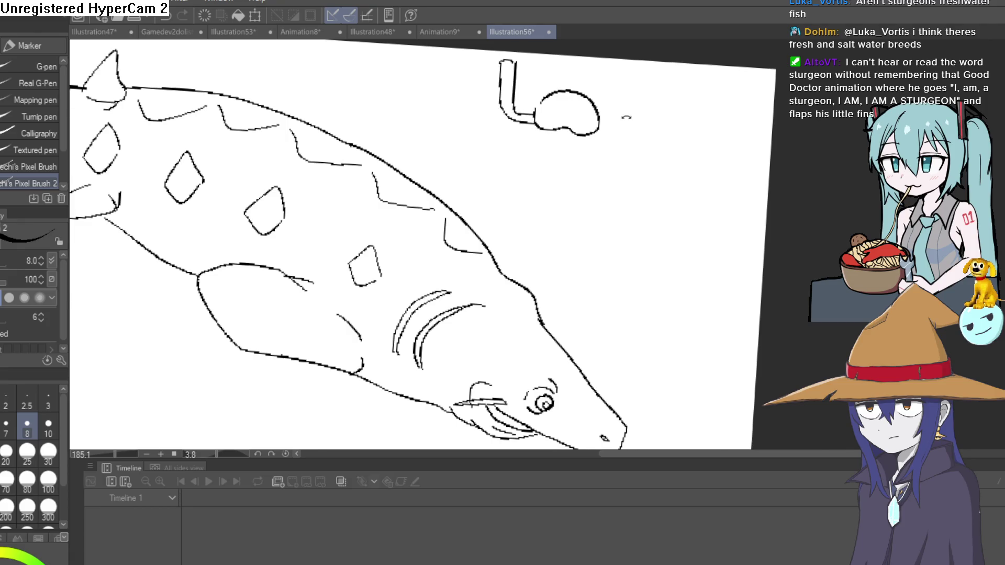
pyautogui.scroll(5, 630, 121)
pyautogui.moveTo(529, 148)
pyautogui.mouseDown()
pyautogui.moveTo(575, 194)
pyautogui.moveTo(561, 128)
pyautogui.mouseUp()
pyautogui.moveTo(485, 265); pyautogui.dragTo(609, 241)
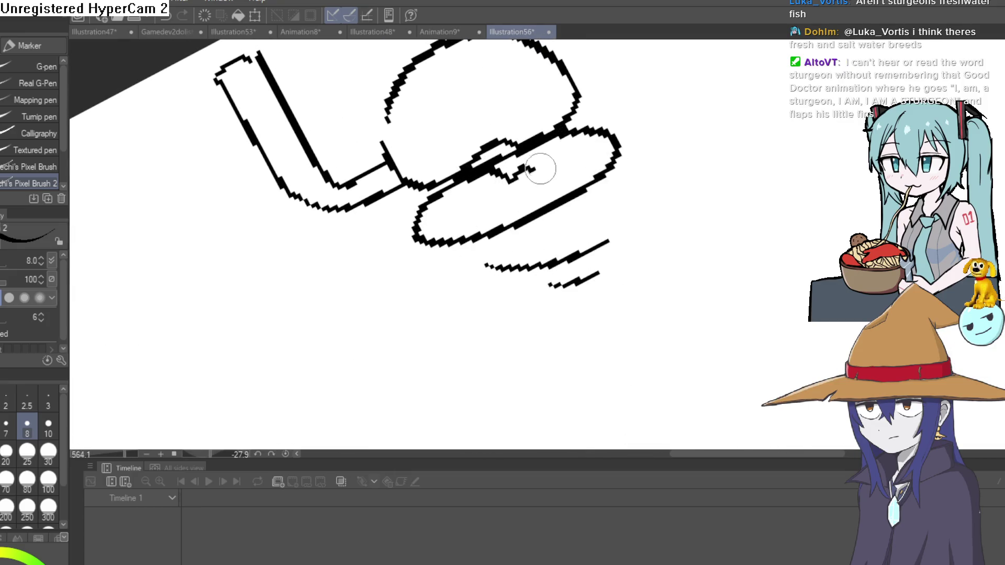
pyautogui.moveTo(510, 183); pyautogui.dragTo(540, 182)
pyautogui.moveTo(569, 157)
pyautogui.mouseDown()
pyautogui.moveTo(594, 134)
pyautogui.moveTo(493, 198)
pyautogui.moveTo(476, 180)
pyautogui.moveTo(509, 204)
pyautogui.moveTo(443, 230)
pyautogui.moveTo(440, 243)
pyautogui.moveTo(463, 196)
pyautogui.moveTo(408, 178)
pyautogui.moveTo(399, 213)
pyautogui.moveTo(459, 264)
pyautogui.mouseUp()
# - Divide the goggle lens with dividing strokes and fill both halves black
pyautogui.moveTo(610, 235)
pyautogui.mouseDown()
pyautogui.moveTo(677, 308)
pyautogui.moveTo(520, 156)
pyautogui.moveTo(460, 198)
pyautogui.moveTo(572, 240)
pyautogui.moveTo(621, 213)
pyautogui.moveTo(520, 152)
pyautogui.moveTo(515, 209)
pyautogui.mouseUp()
pyautogui.moveTo(576, 175); pyautogui.dragTo(524, 216)
pyautogui.hotkey('ctrl', 'z')
pyautogui.hotkey('ctrl', 'z')
pyautogui.moveTo(557, 163)
pyautogui.mouseDown()
pyautogui.moveTo(493, 213)
pyautogui.moveTo(494, 225)
pyautogui.moveTo(573, 183)
pyautogui.mouseUp()
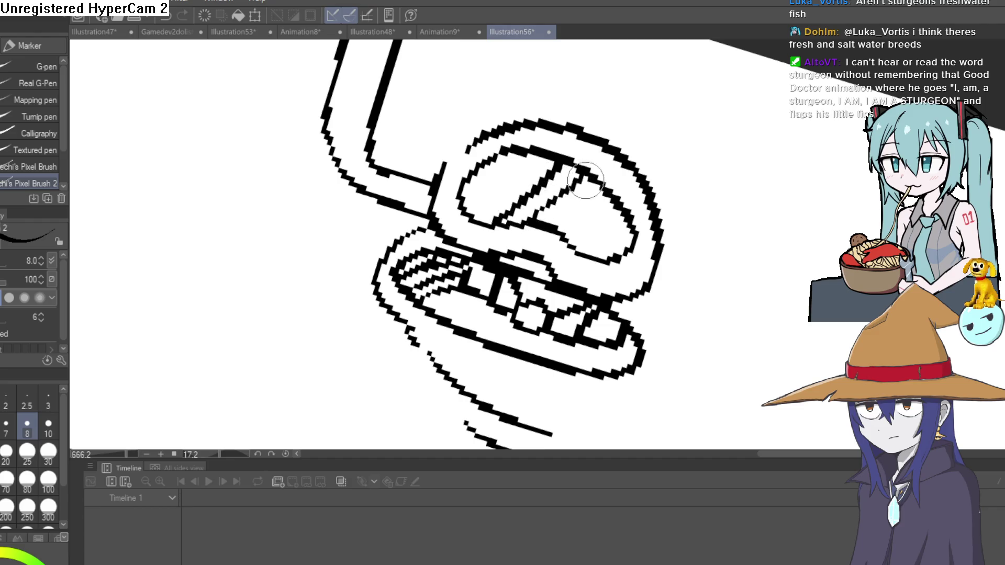
pyautogui.press('g')
pyautogui.click(578, 192)
pyautogui.click(523, 175)
pyautogui.scroll(-5, 654, 199)
pyautogui.moveTo(696, 184); pyautogui.dragTo(694, 206)
# - Draw the creature's round head, right arm and body with the pen
pyautogui.press('p')
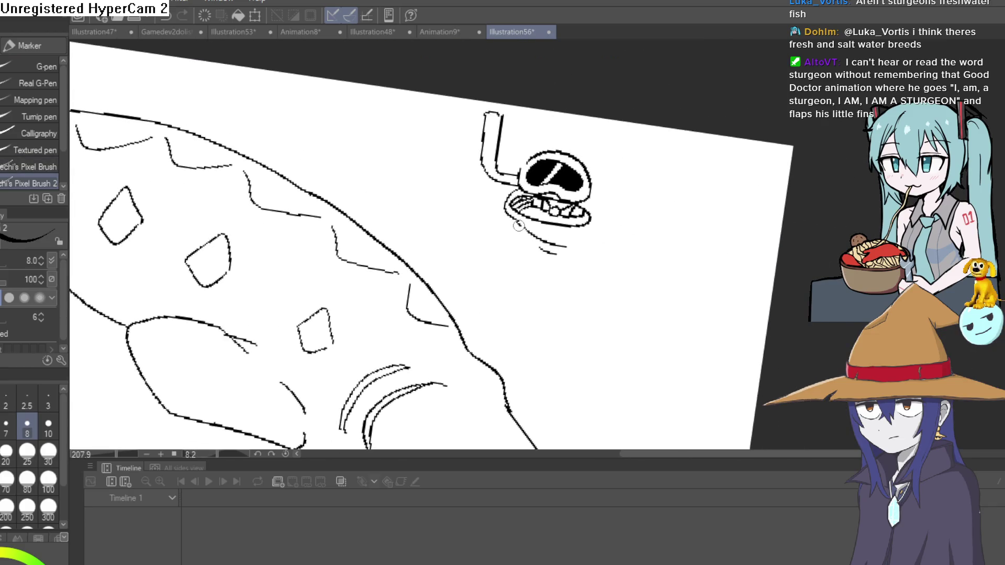
pyautogui.moveTo(610, 258); pyautogui.dragTo(584, 130)
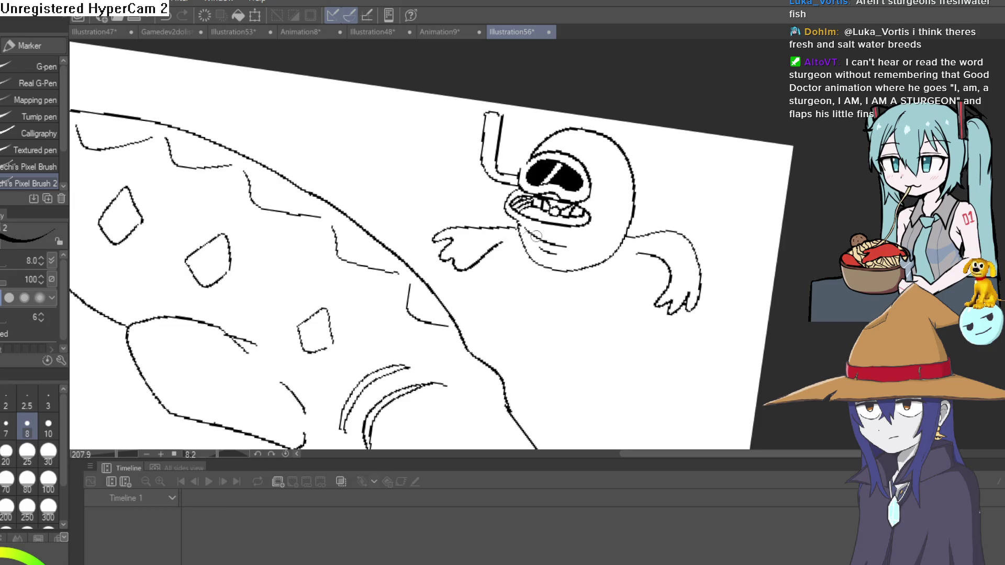
pyautogui.moveTo(664, 230); pyautogui.dragTo(705, 181)
pyautogui.moveTo(609, 267); pyautogui.dragTo(654, 238)
pyautogui.moveTo(627, 165)
pyautogui.mouseDown()
pyautogui.moveTo(638, 149)
pyautogui.moveTo(681, 190)
pyautogui.moveTo(682, 207)
pyautogui.mouseUp()
pyautogui.scroll(-5, 732, 124)
pyautogui.scroll(4, 682, 206)
pyautogui.moveTo(599, 272); pyautogui.dragTo(596, 255)
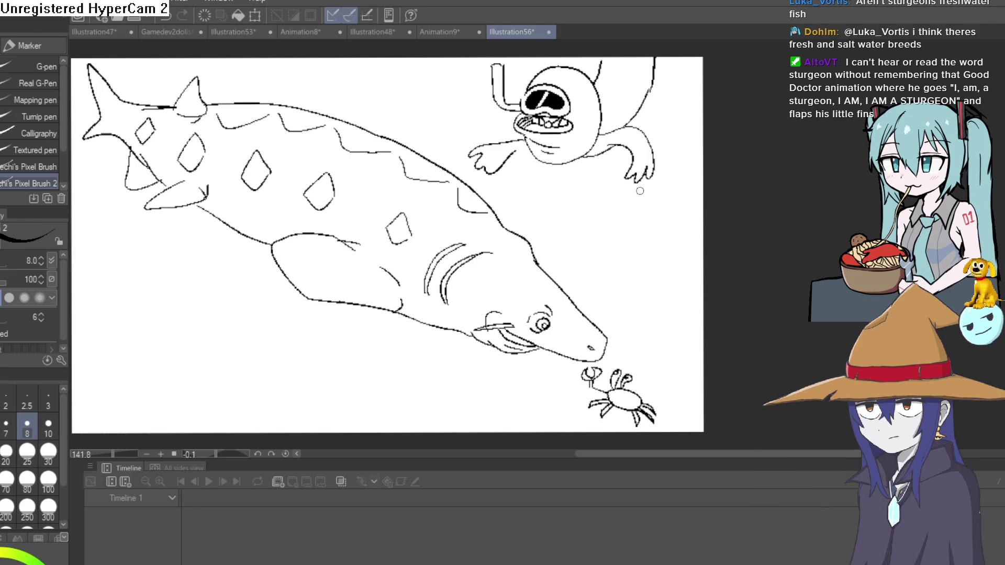
# - Add a short stroke near the creature's mouth, then level the view over the whole illustration
pyautogui.scroll(3, 583, 119)
pyautogui.moveTo(562, 170); pyautogui.dragTo(596, 140)
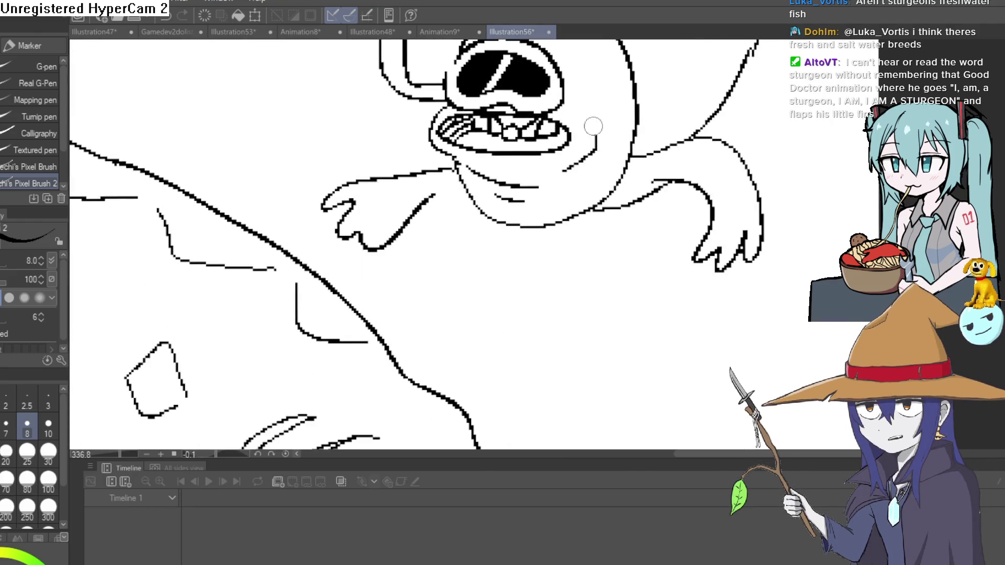
pyautogui.scroll(-2, 518, 225)
pyautogui.scroll(2, 581, 178)
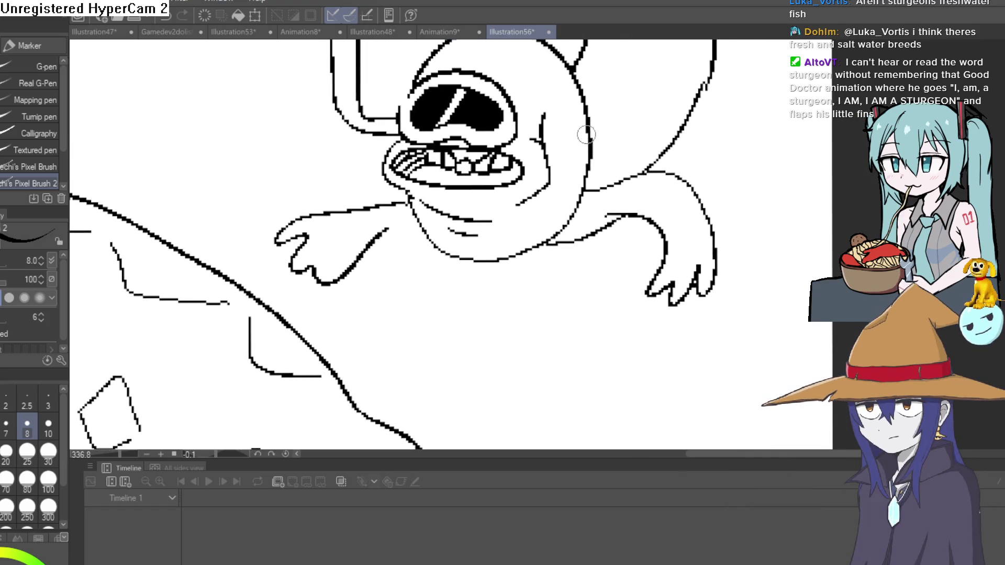
pyautogui.press('e')
pyautogui.scroll(-5, 570, 210)
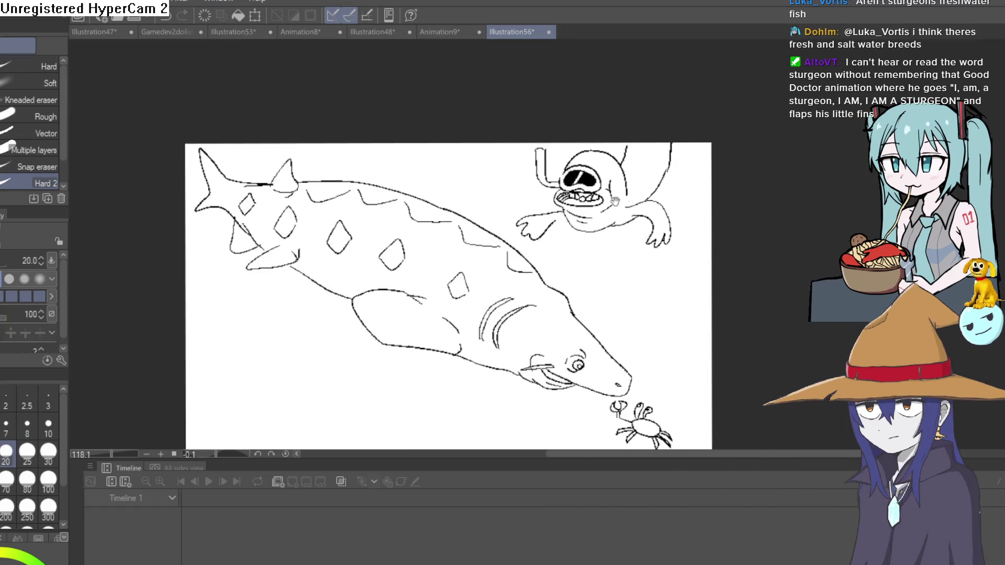
pyautogui.moveTo(689, 213); pyautogui.dragTo(676, 190)
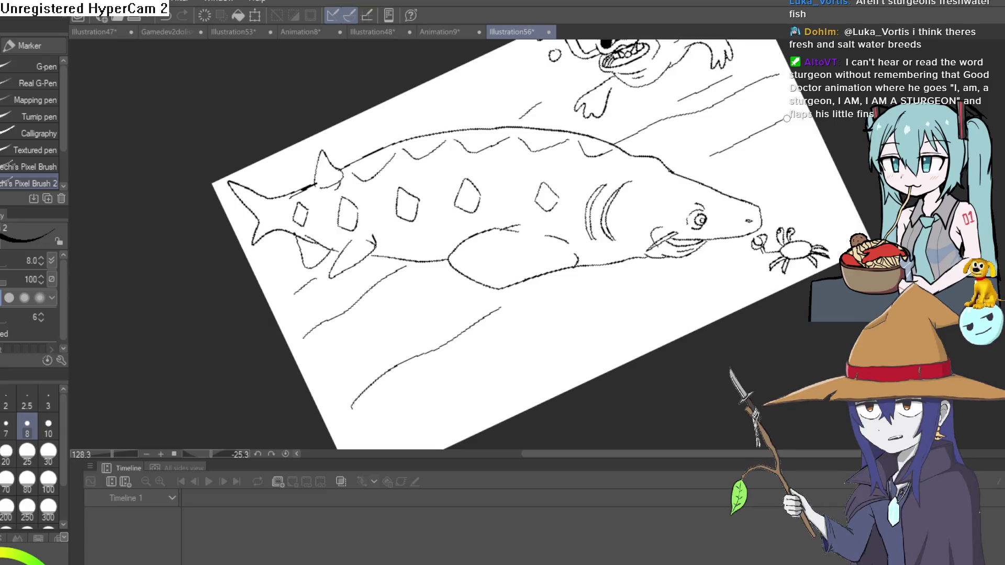
pyautogui.scroll(-2, 597, 295)
pyautogui.scroll(3, 544, 343)
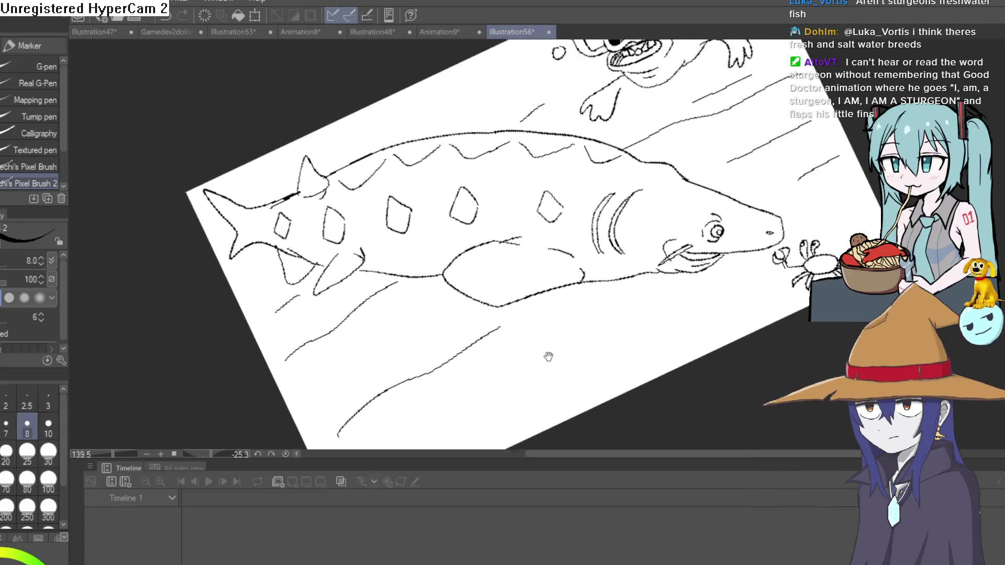
pyautogui.scroll(-2, 570, 136)
pyautogui.moveTo(570, 136); pyautogui.dragTo(712, 156)
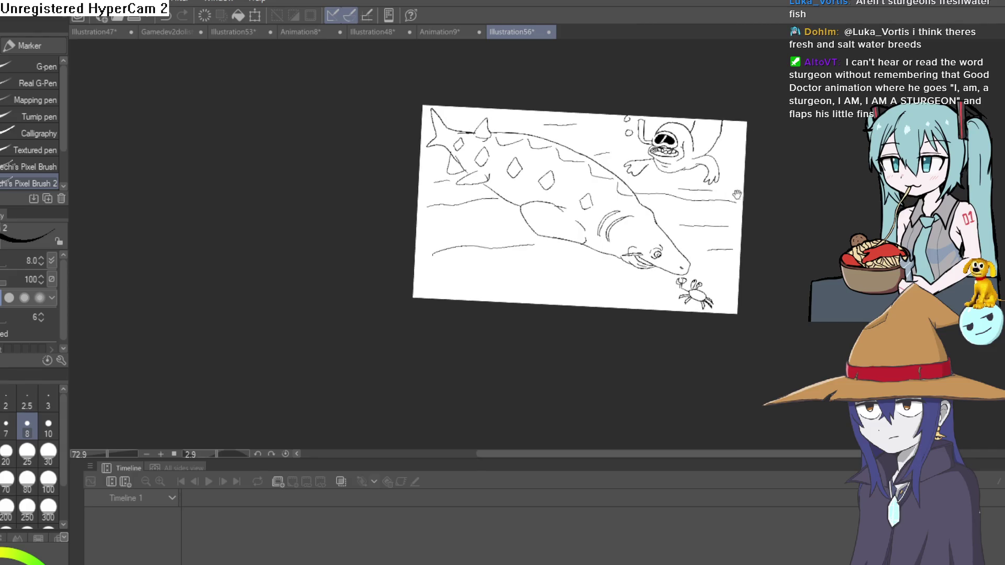
pyautogui.scroll(3, 712, 156)
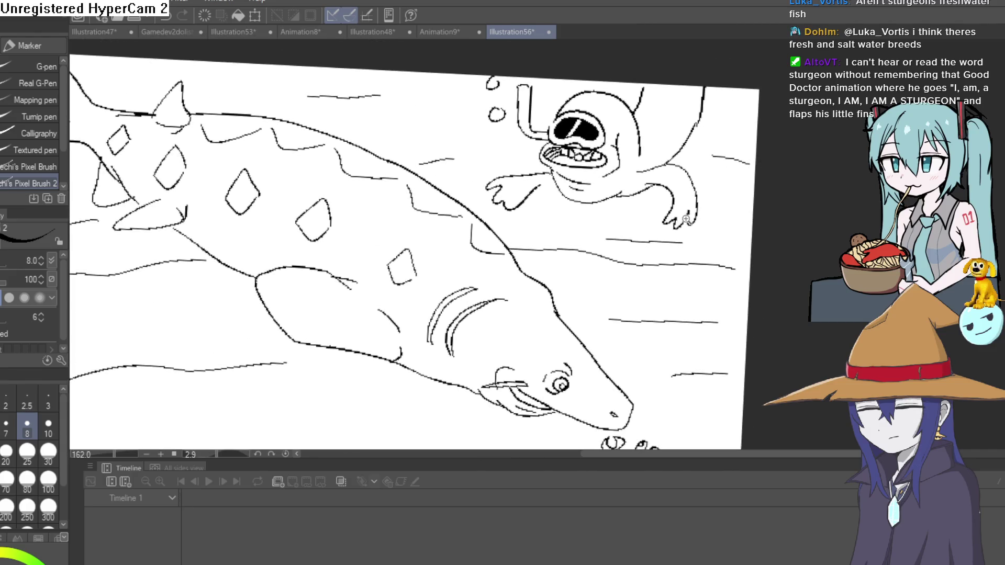
pyautogui.scroll(-3, 641, 225)
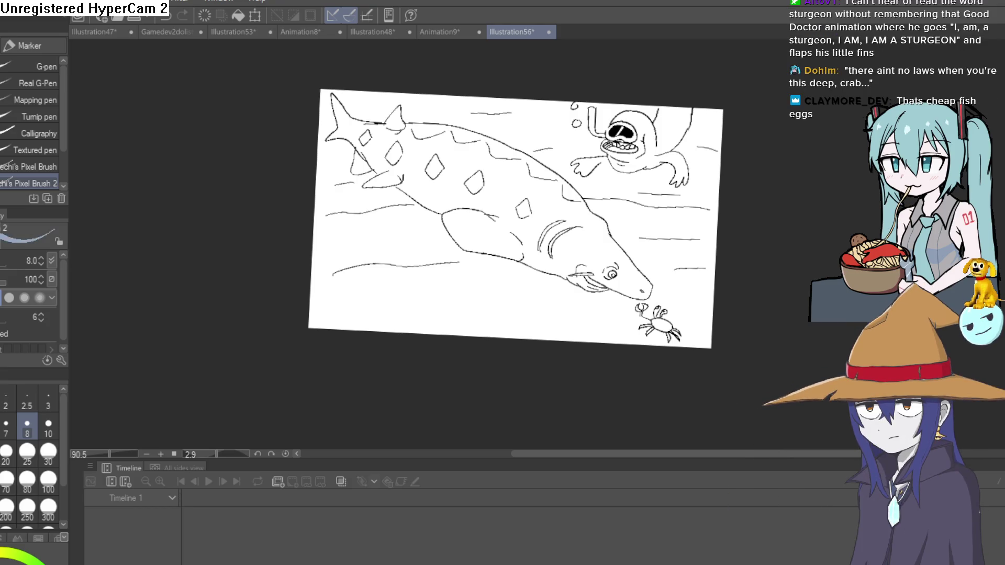
# - Fill the sturgeon's body blue-grey with the Fill tool
pyautogui.press('g')
pyautogui.scroll(3, 607, 242)
pyautogui.click(606, 242)
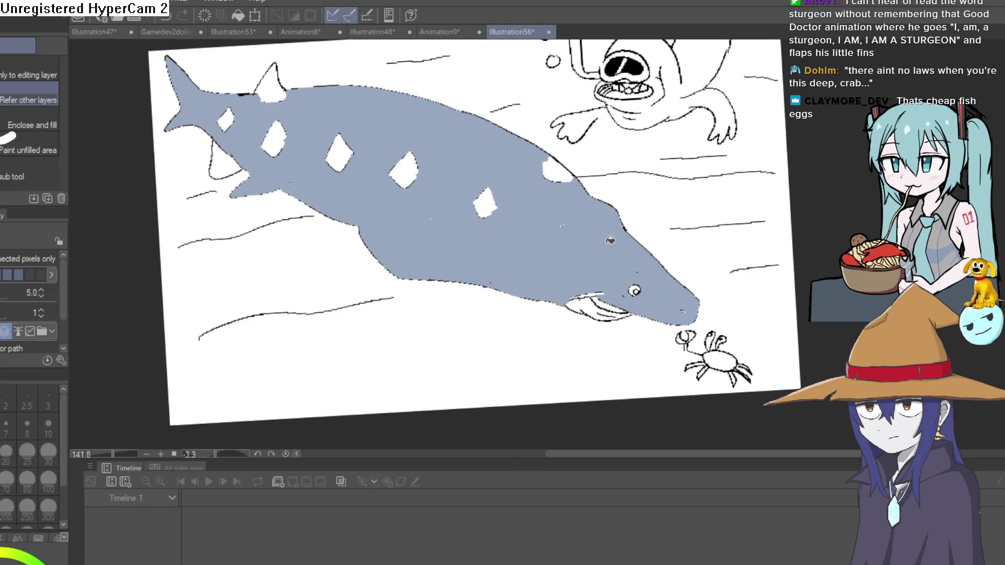
pyautogui.hotkey('ctrl', 'z')
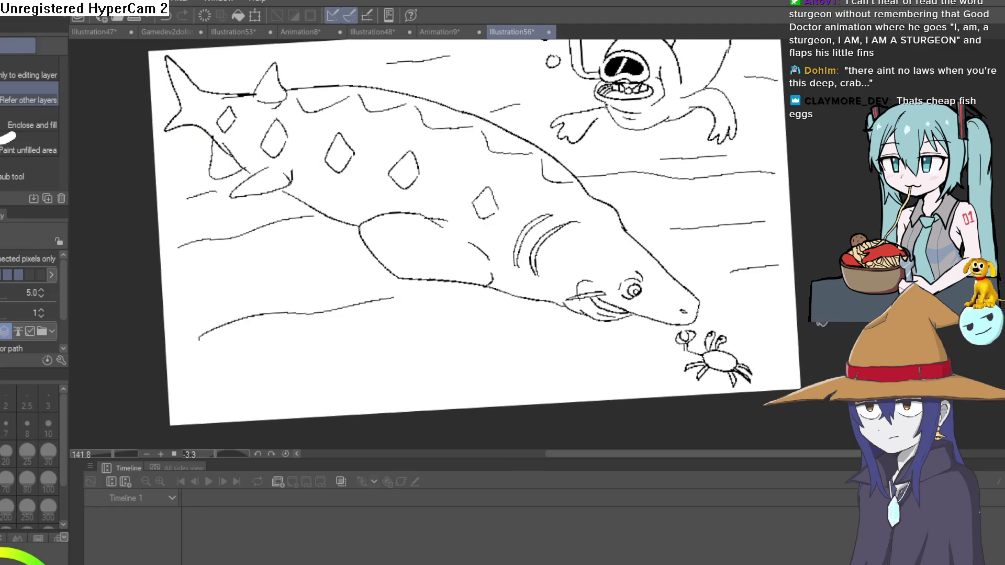
pyautogui.click(618, 244)
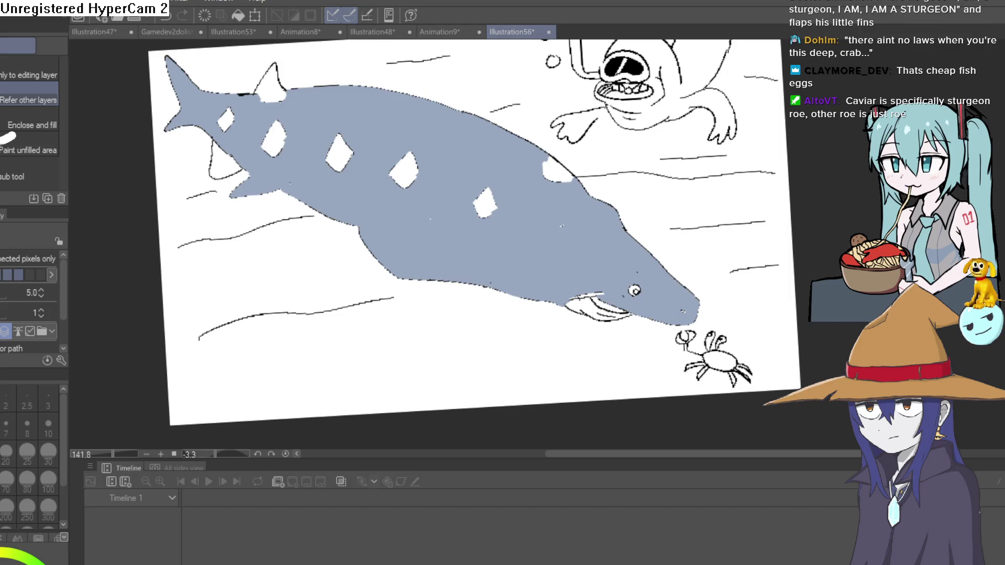
# - Fill the five diamond spots, lower fin and dorsal fin dark grey
pyautogui.click(557, 169)
pyautogui.click(485, 203)
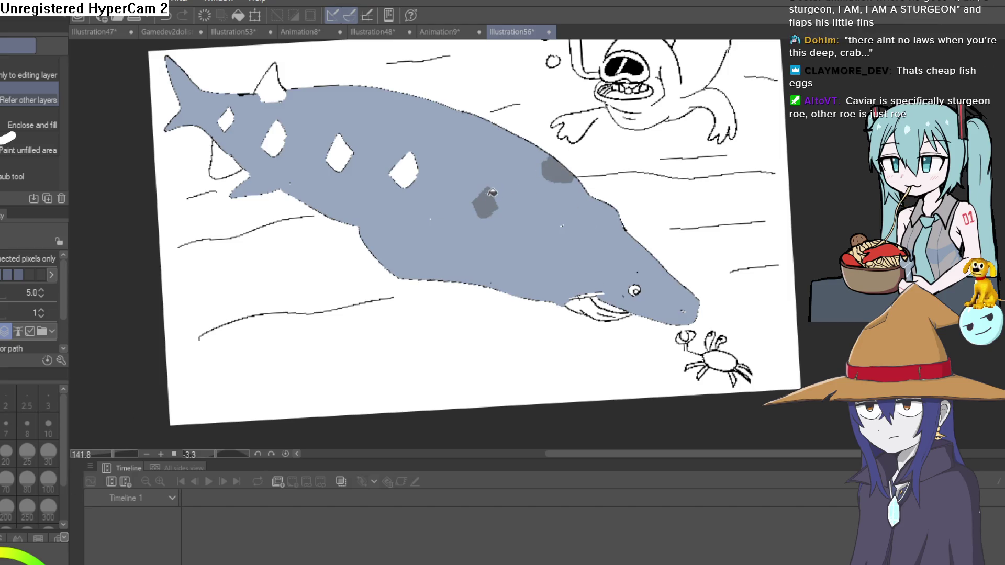
pyautogui.click(404, 169)
pyautogui.click(333, 148)
pyautogui.click(273, 131)
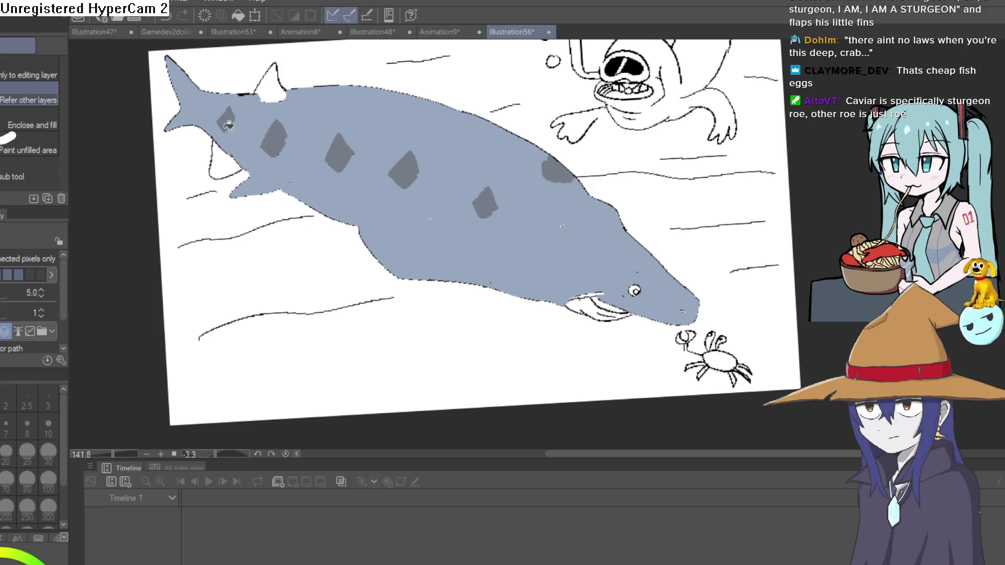
pyautogui.click(224, 163)
pyautogui.click(278, 86)
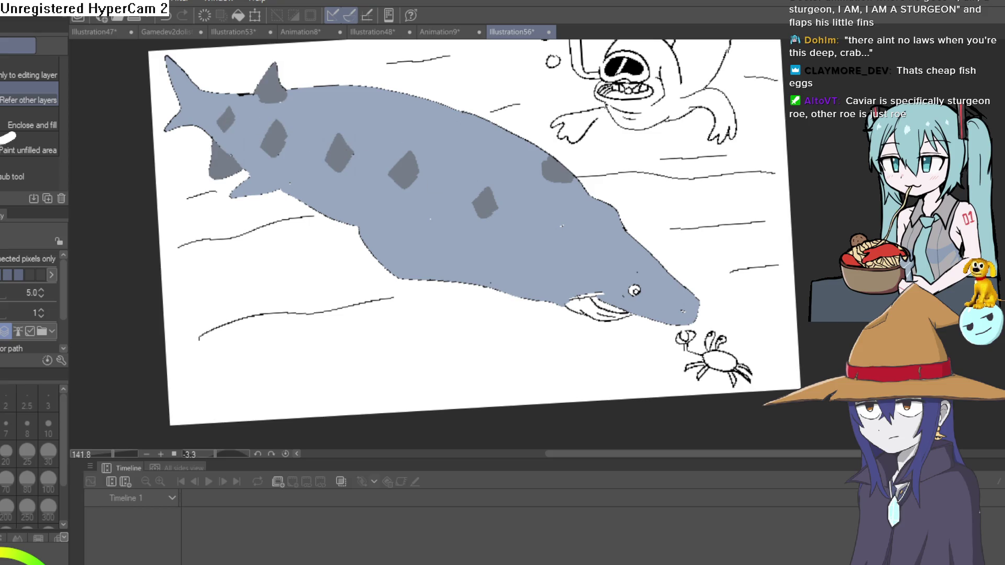
# - Sample colours from the drawing and fill the jaw, strip under the teeth and mouth strip grey
pyautogui.click(589, 310)
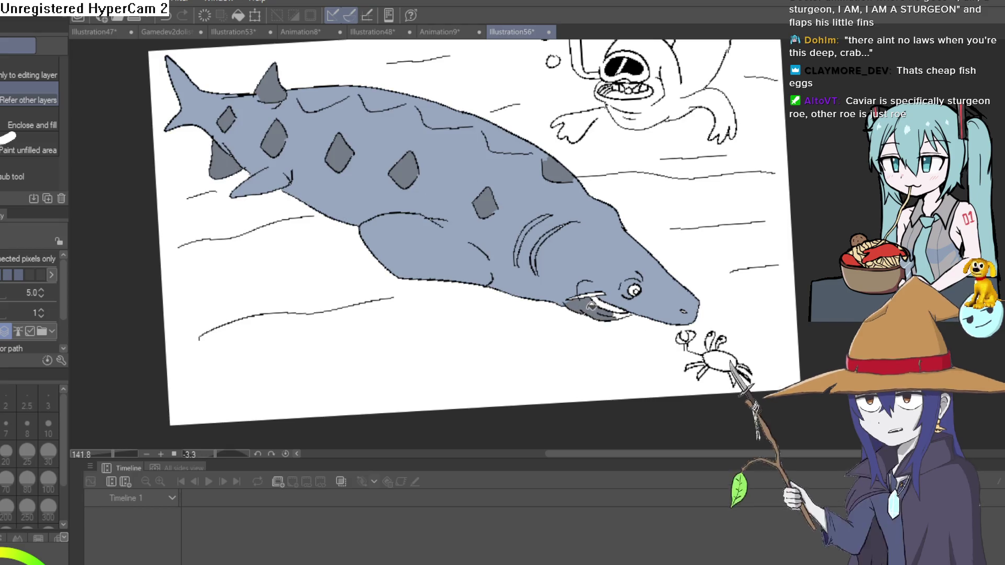
pyautogui.scroll(4, 605, 307)
pyautogui.hotkey('ctrl', 'z')
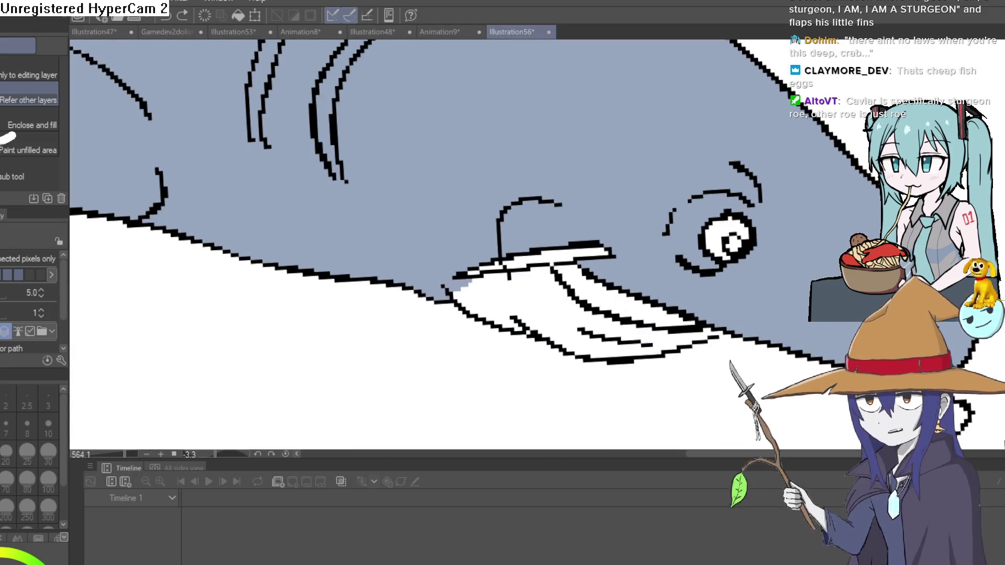
pyautogui.press('i')
pyautogui.click(581, 125)
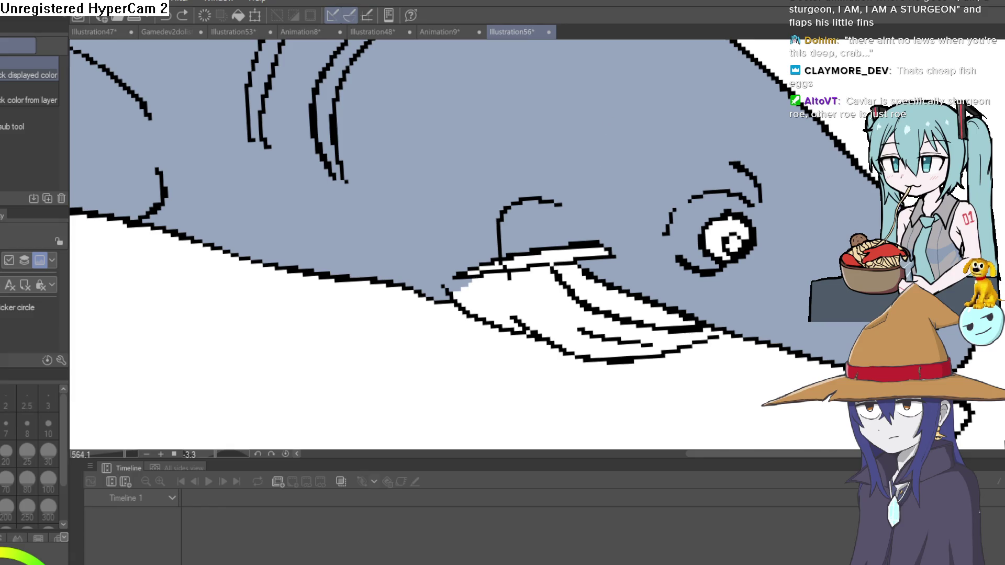
pyautogui.click(602, 154)
pyautogui.press('g')
pyautogui.click(585, 324)
pyautogui.click(686, 338)
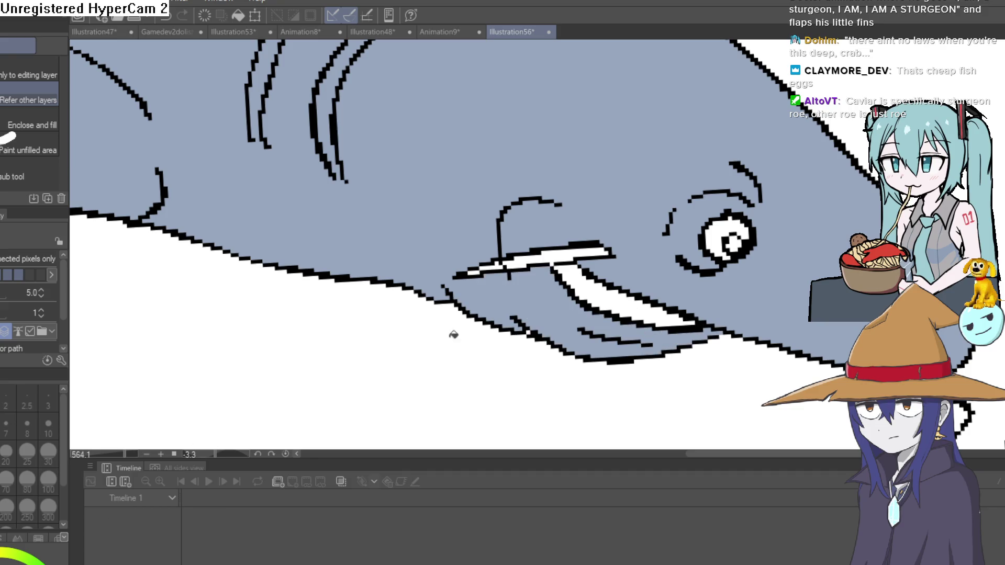
pyautogui.click(627, 301)
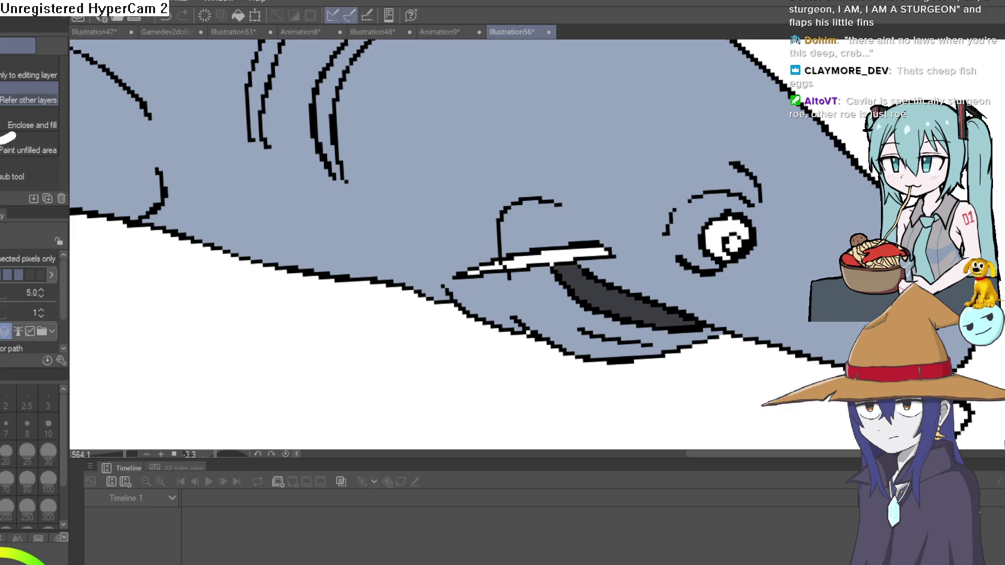
# - Fill the upper-jaw strips light grey and the remaining mouth gap dark
pyautogui.click(590, 246)
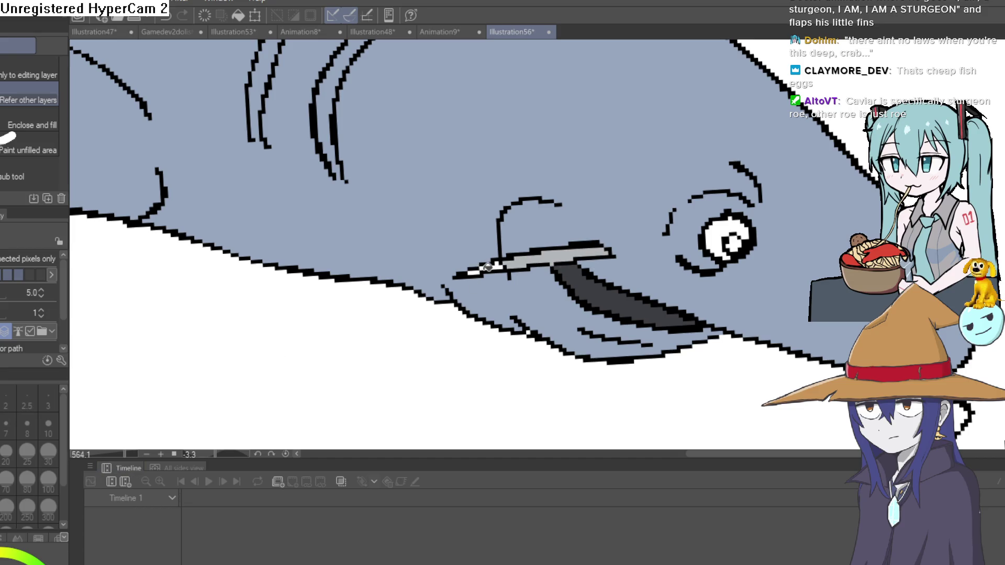
pyautogui.scroll(5, 502, 256)
pyautogui.click(514, 244)
pyautogui.click(442, 262)
pyautogui.scroll(-10, 442, 261)
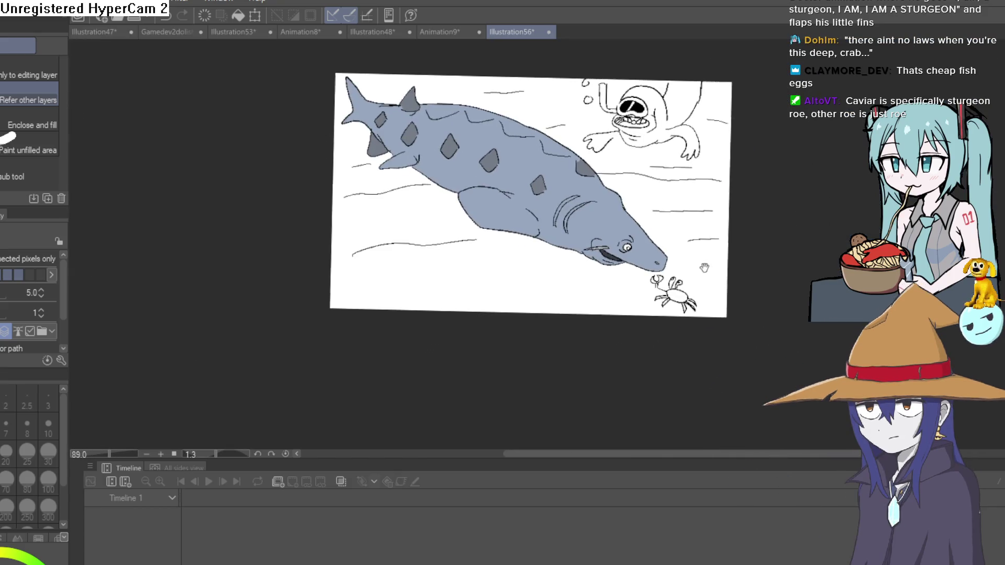
pyautogui.moveTo(707, 264); pyautogui.dragTo(670, 294)
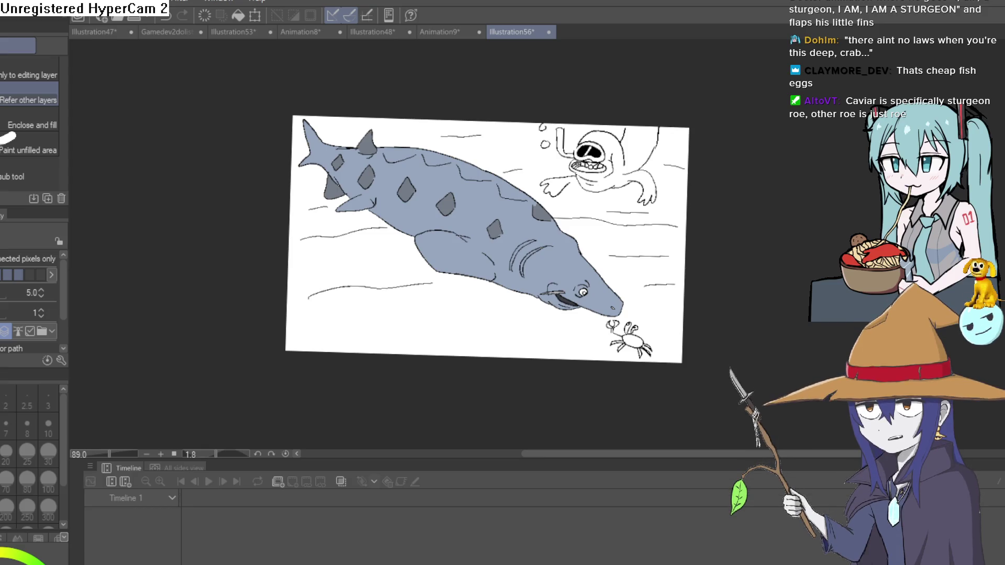
pyautogui.scroll(5, 666, 145)
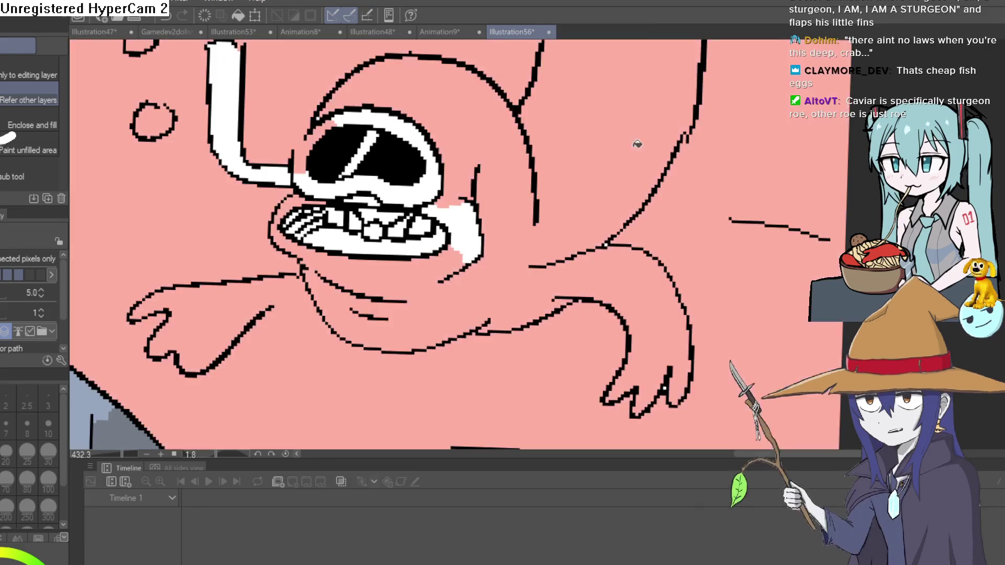
# - Close the outline gaps beside the goggle and under the arm with pink strokes
pyautogui.press('p')
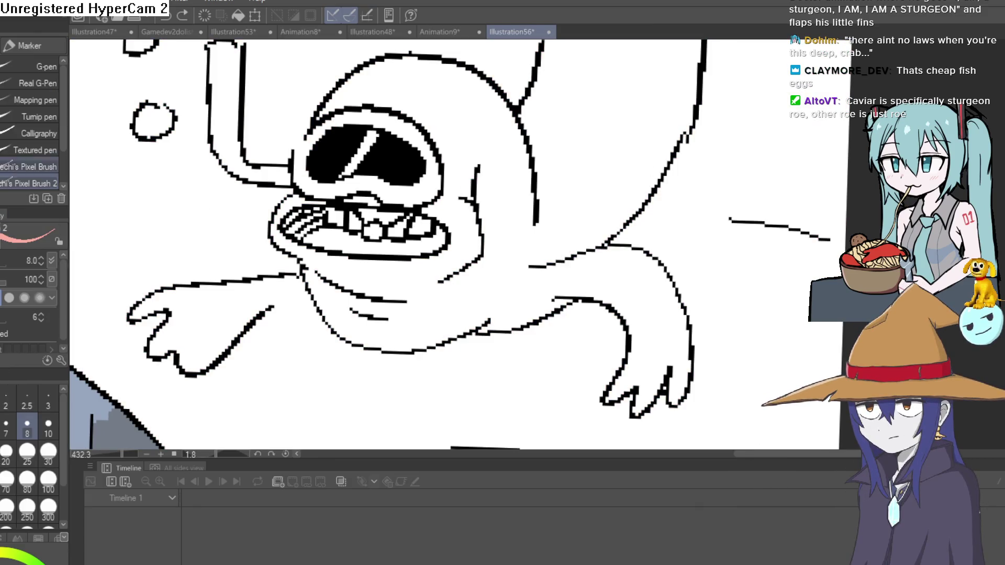
pyautogui.moveTo(293, 148); pyautogui.dragTo(319, 127)
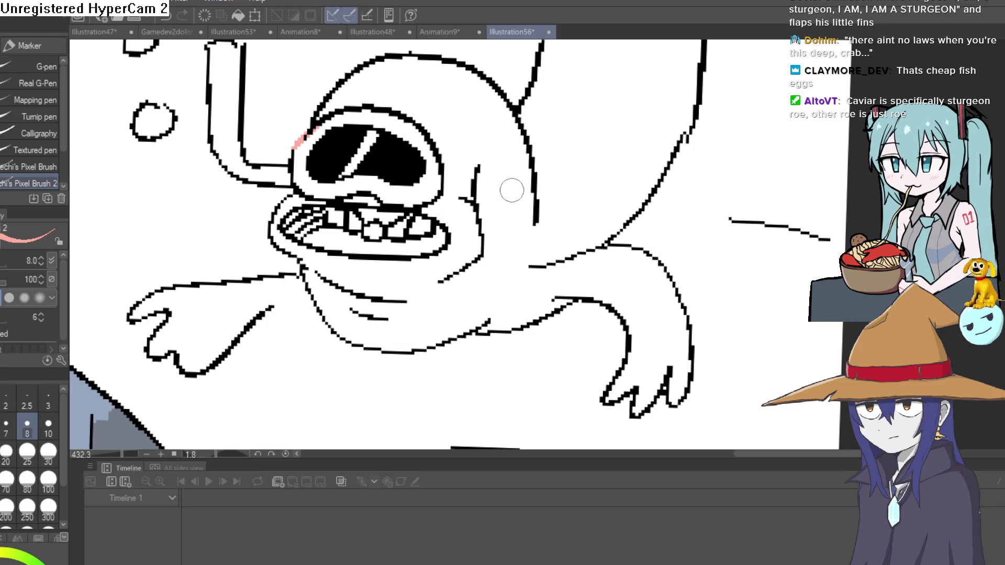
pyautogui.press('g')
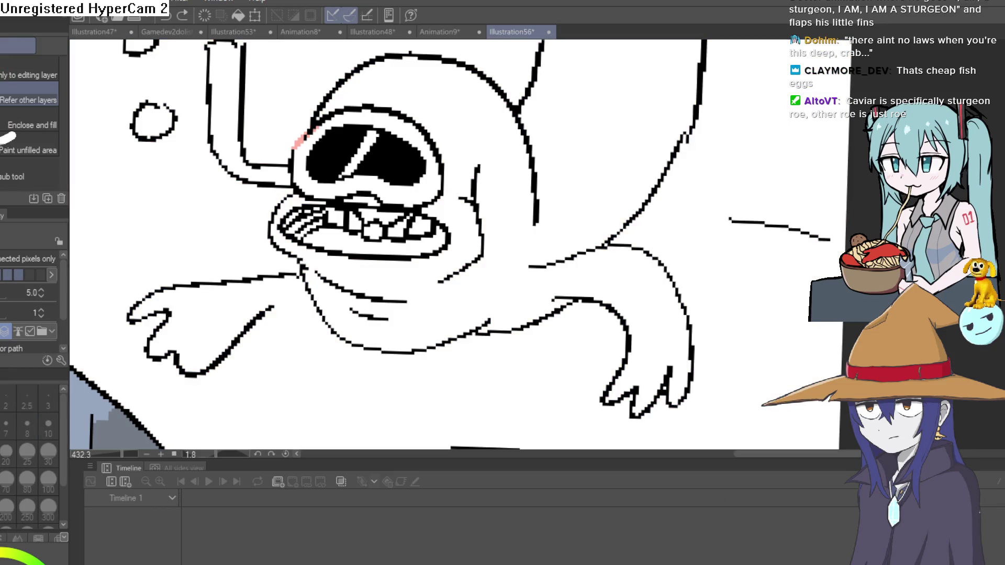
pyautogui.press('p')
pyautogui.moveTo(267, 303); pyautogui.dragTo(311, 304)
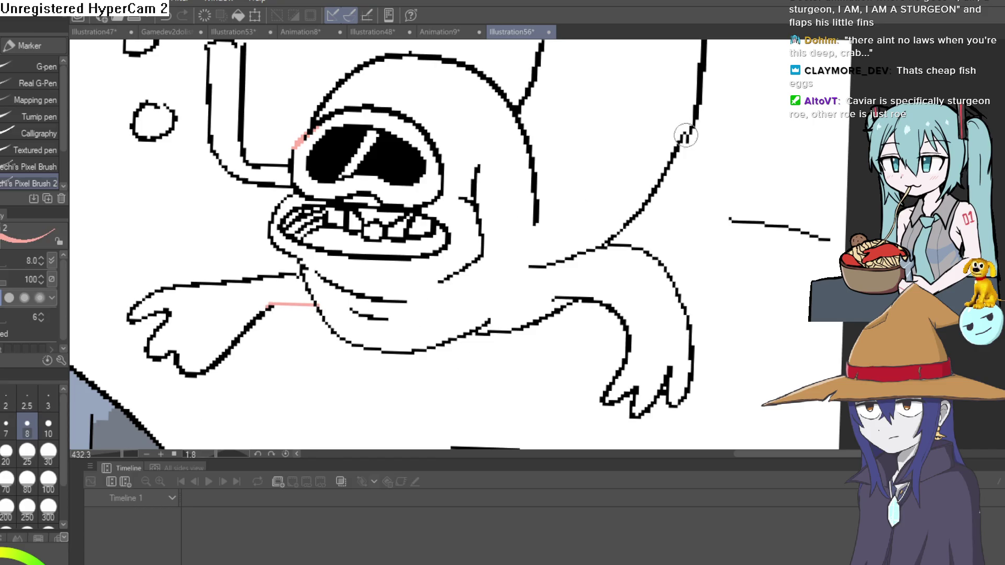
pyautogui.moveTo(675, 151); pyautogui.dragTo(665, 180)
# - Fill the creature's body, arm and gaps by the teeth and goggle pink, undoing a leaked fill
pyautogui.press('g')
pyautogui.click(665, 181)
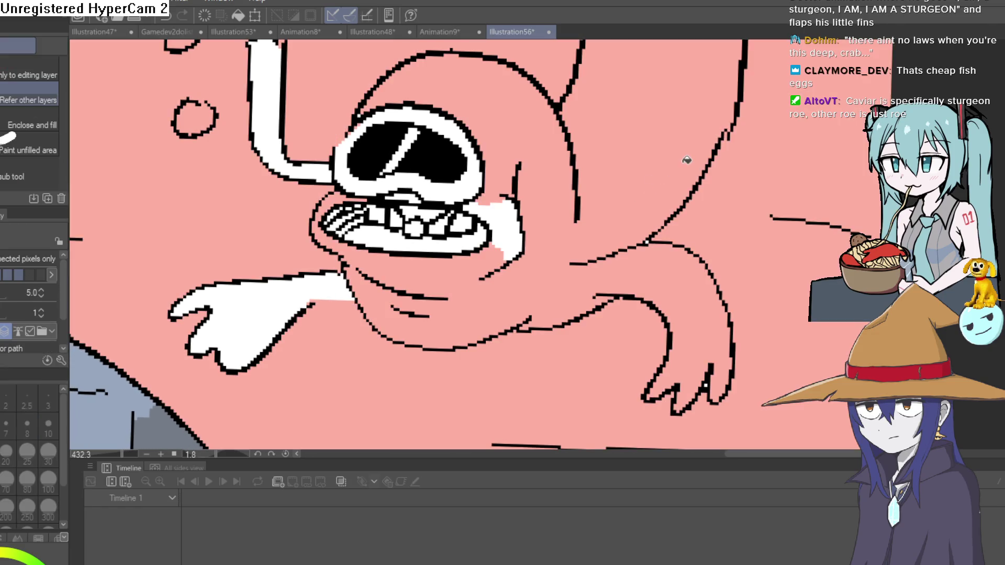
pyautogui.hotkey('ctrl', 'z')
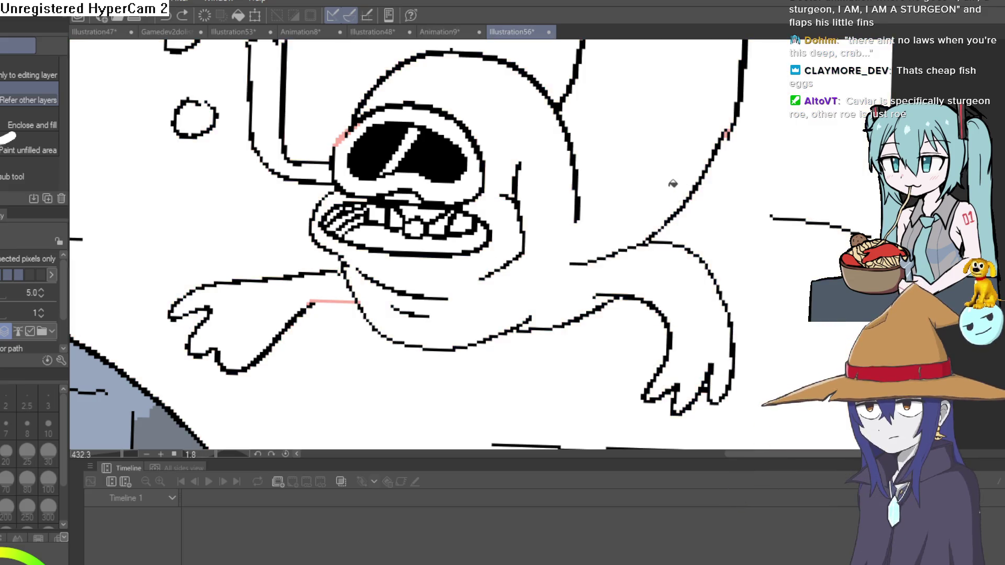
pyautogui.scroll(-2, 648, 181)
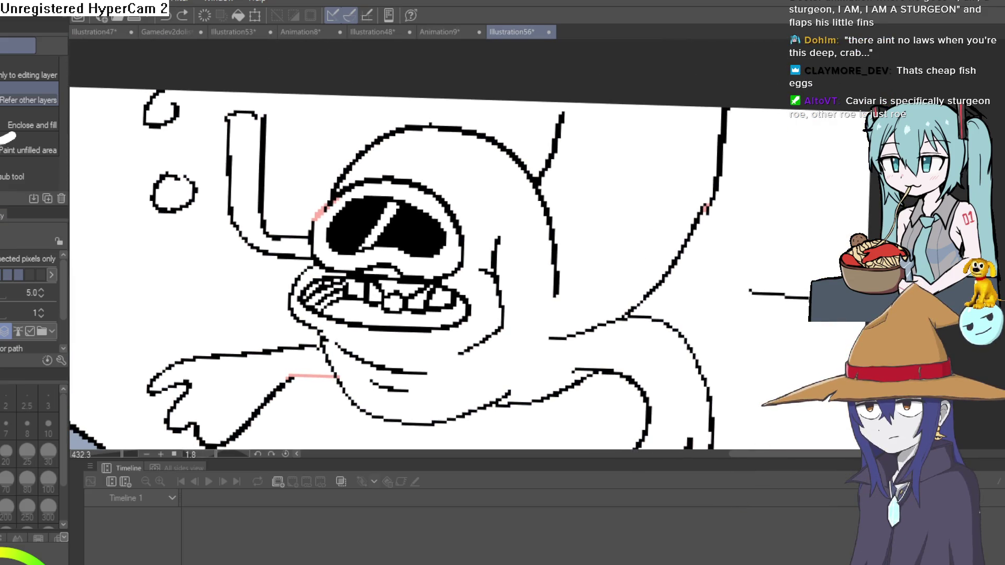
pyautogui.press('p')
pyautogui.press('g')
pyautogui.click(665, 218)
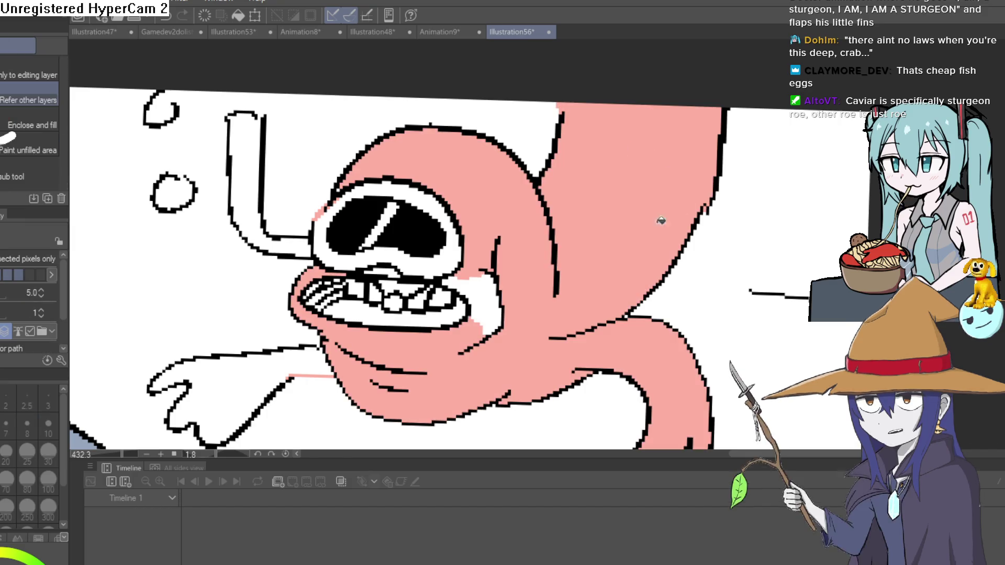
pyautogui.click(476, 314)
pyautogui.click(393, 269)
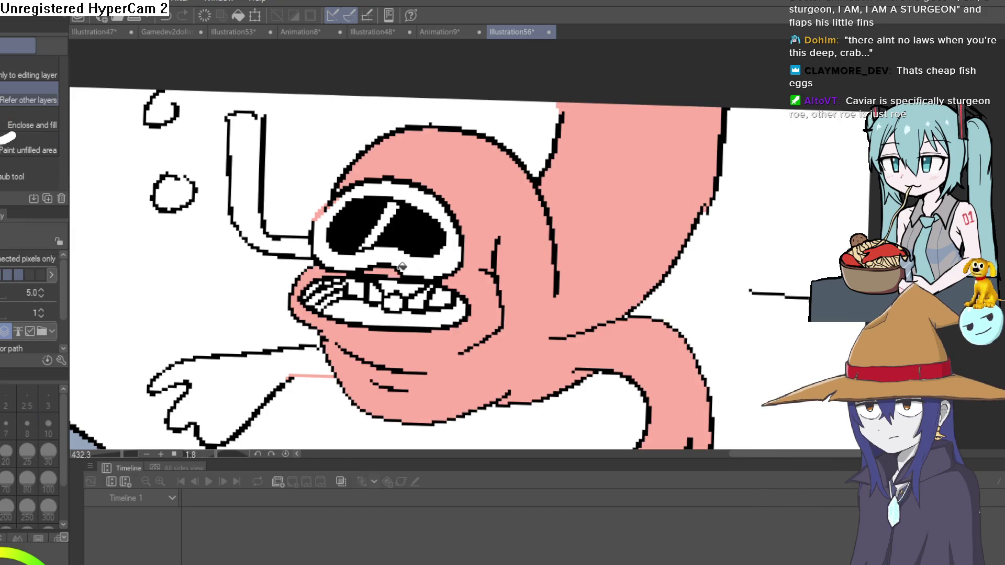
pyautogui.click(226, 394)
pyautogui.scroll(-8, 516, 302)
pyautogui.moveTo(627, 268)
pyautogui.mouseDown()
pyautogui.moveTo(629, 243)
pyautogui.moveTo(622, 256)
pyautogui.mouseUp()
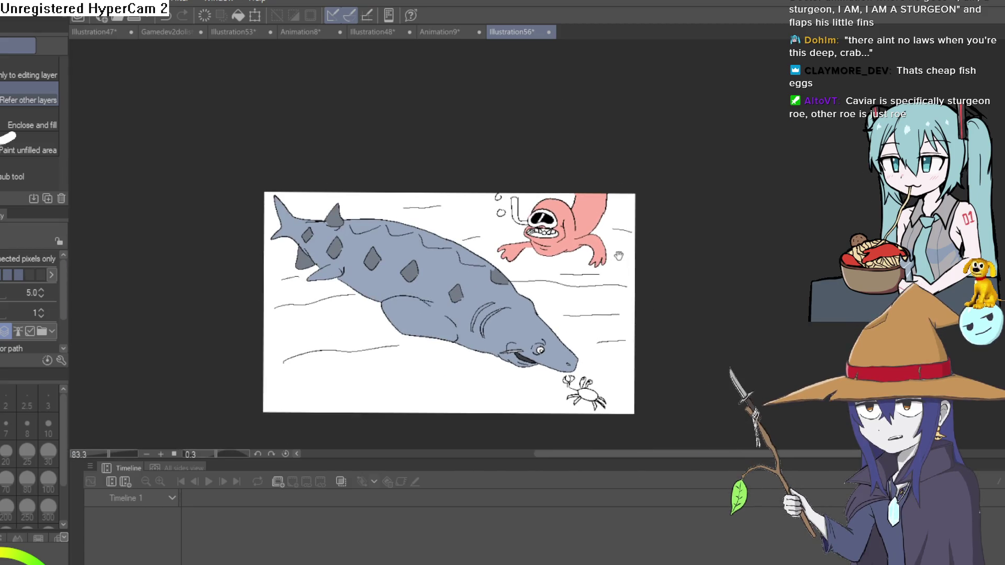
# - Zoom and rotate the canvas to fit the whole scene, then pick the Gradient tool
pyautogui.scroll(3, 607, 269)
pyautogui.scroll(-2, 607, 270)
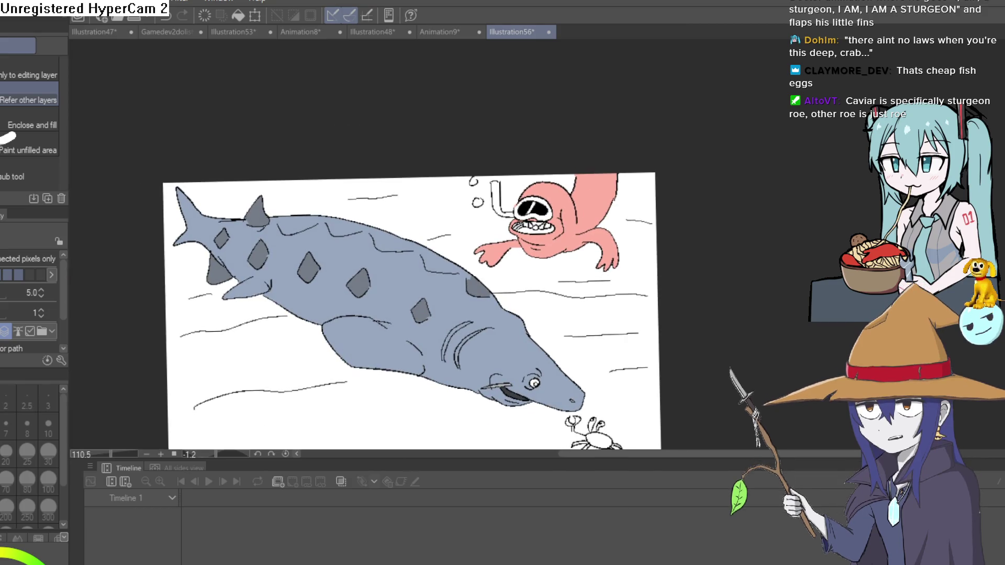
pyautogui.moveTo(164, 560); pyautogui.dragTo(125, 488)
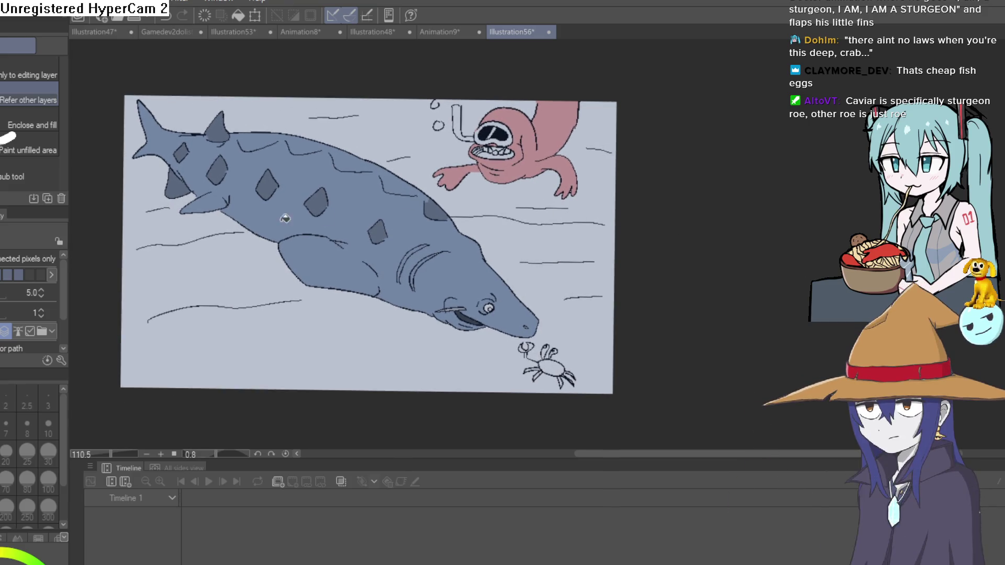
pyautogui.press('j')
pyautogui.press('g')
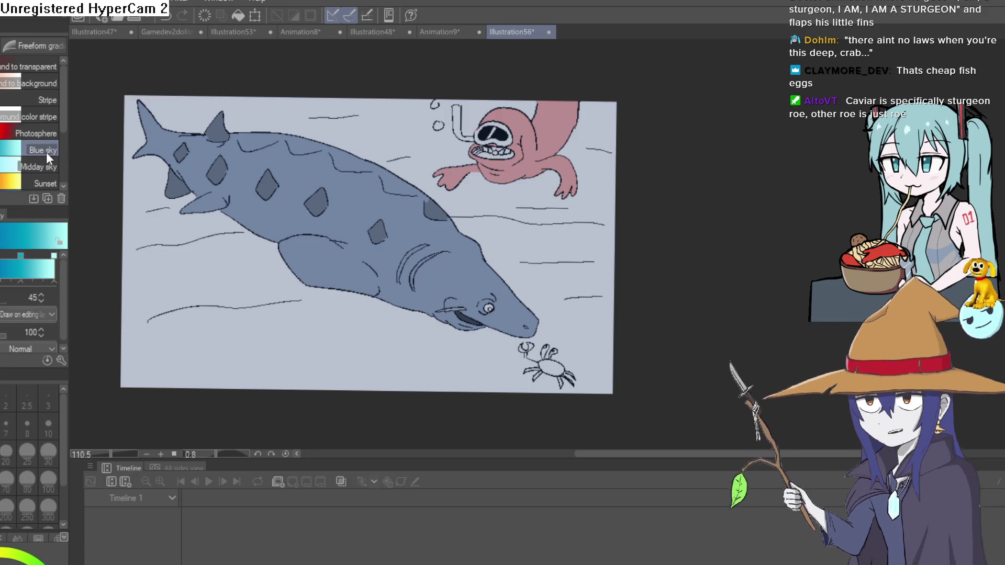
# - Lay a trial cyan-to-lavender gradient across the canvas, then undo it
pyautogui.moveTo(363, 352); pyautogui.dragTo(369, 124)
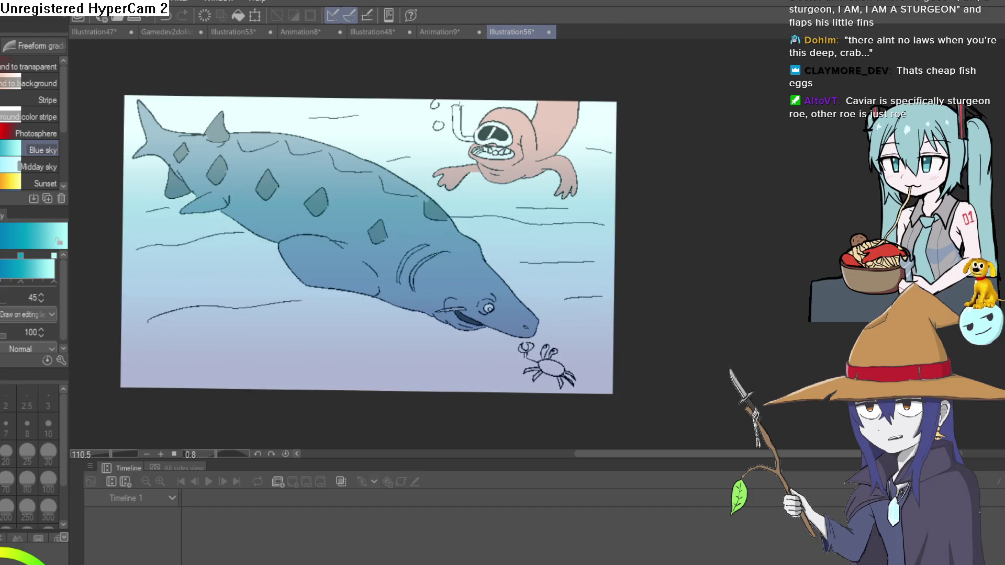
pyautogui.hotkey('ctrl', 'z')
pyautogui.hotkey('ctrl', 'y')
pyautogui.hotkey('ctrl', 'z')
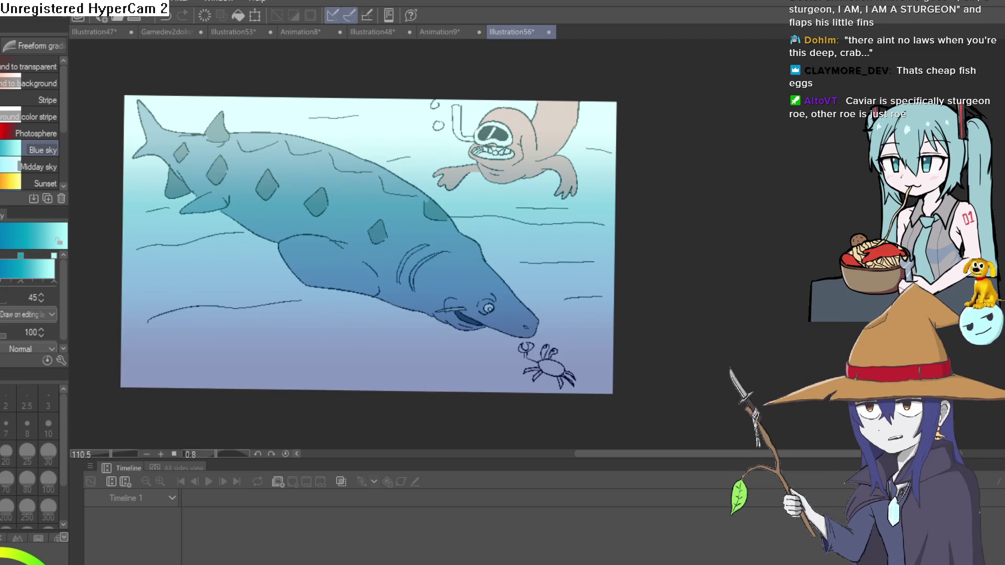
pyautogui.scroll(2, 510, 287)
pyautogui.scroll(-1, 509, 287)
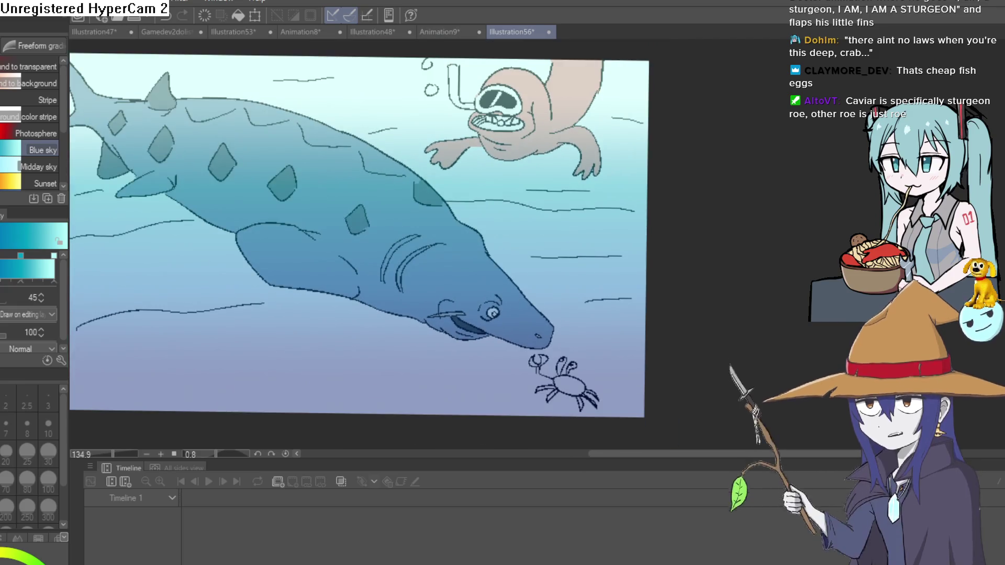
pyautogui.hotkey('ctrl', 'z')
pyautogui.hotkey('ctrl', 'z')
pyautogui.hotkey('ctrl', 'y')
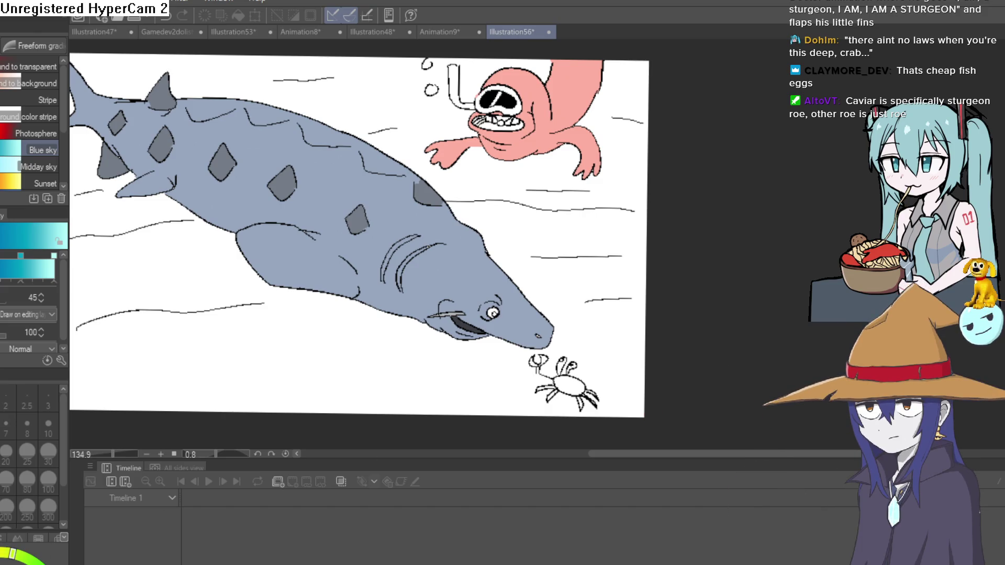
pyautogui.press('g')
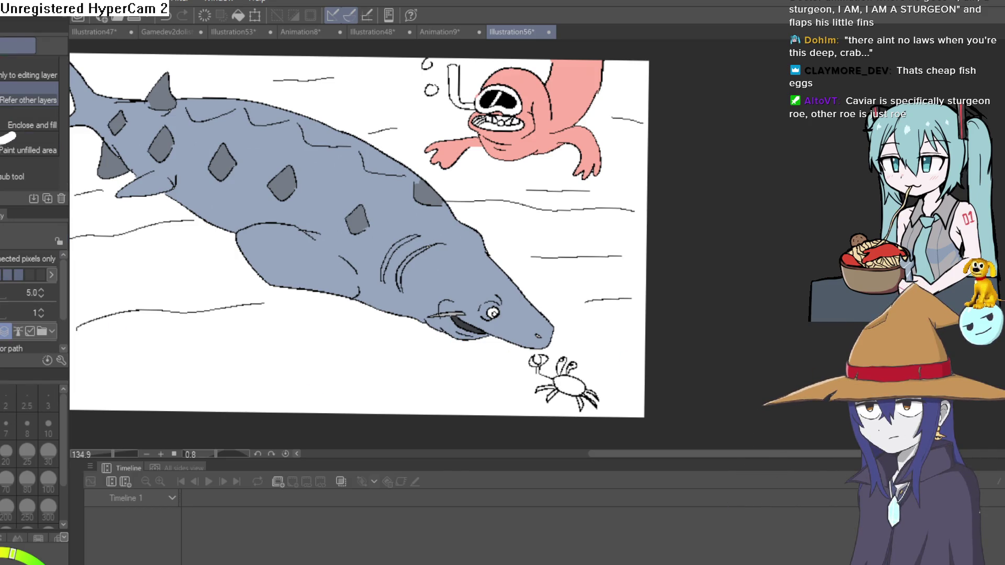
# - Fill the white background olive green behind the sturgeon, crab and creature
pyautogui.click(461, 372)
pyautogui.moveTo(598, 340); pyautogui.dragTo(606, 379)
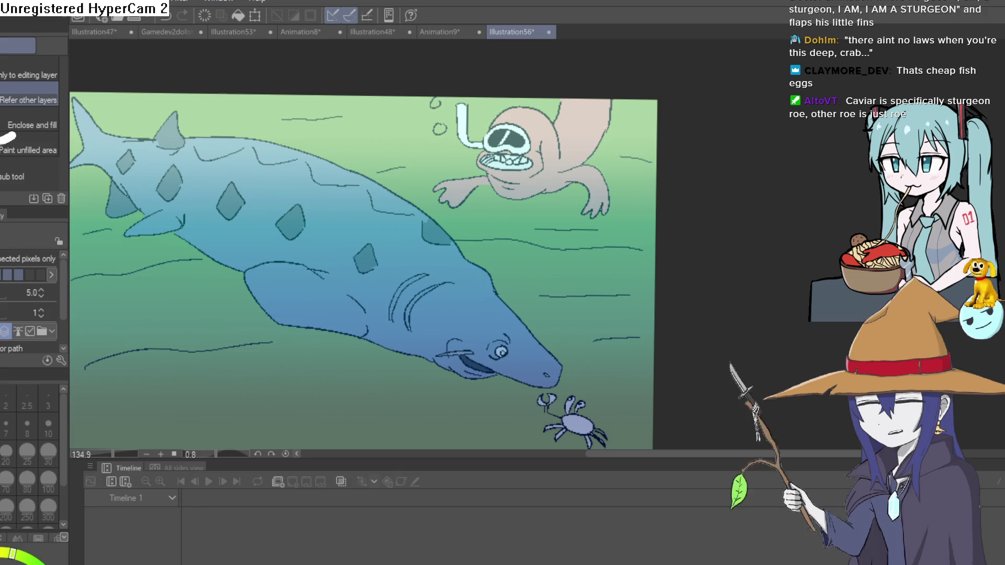
pyautogui.scroll(-2, 582, 172)
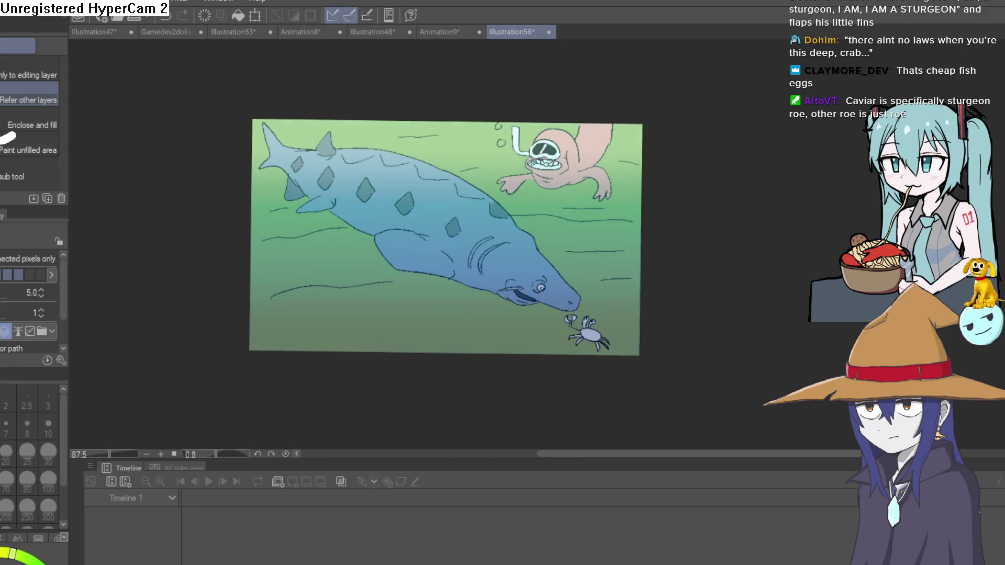
pyautogui.scroll(3, 628, 303)
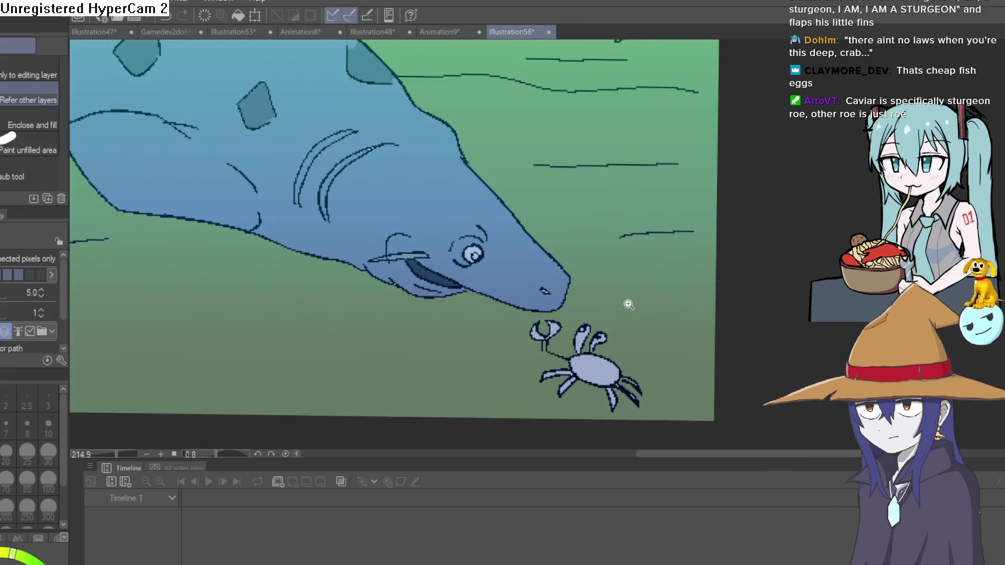
pyautogui.scroll(-1, 639, 321)
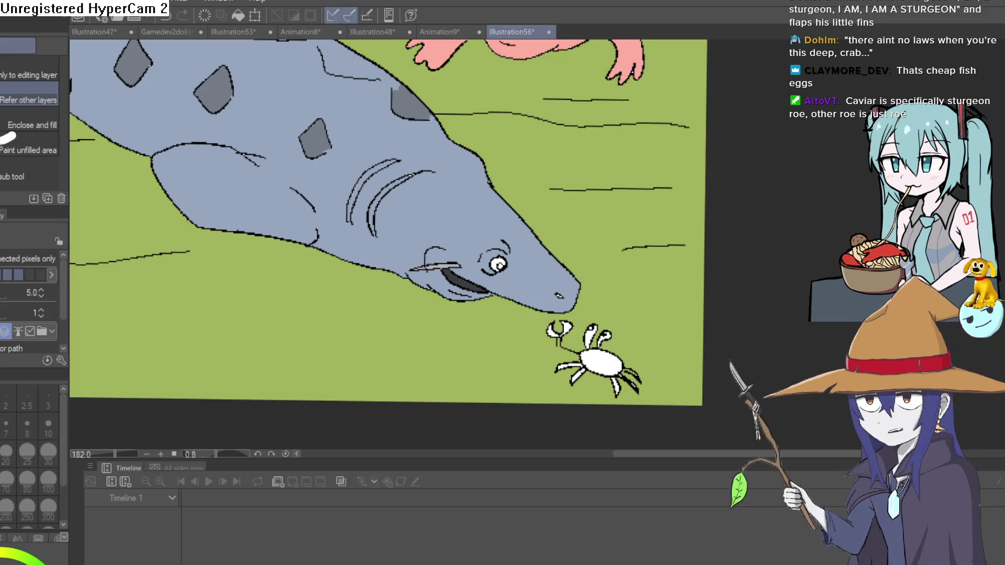
# - Try filling the crab's body, claw and leg red, then undo it
pyautogui.scroll(5, 584, 359)
pyautogui.click(583, 360)
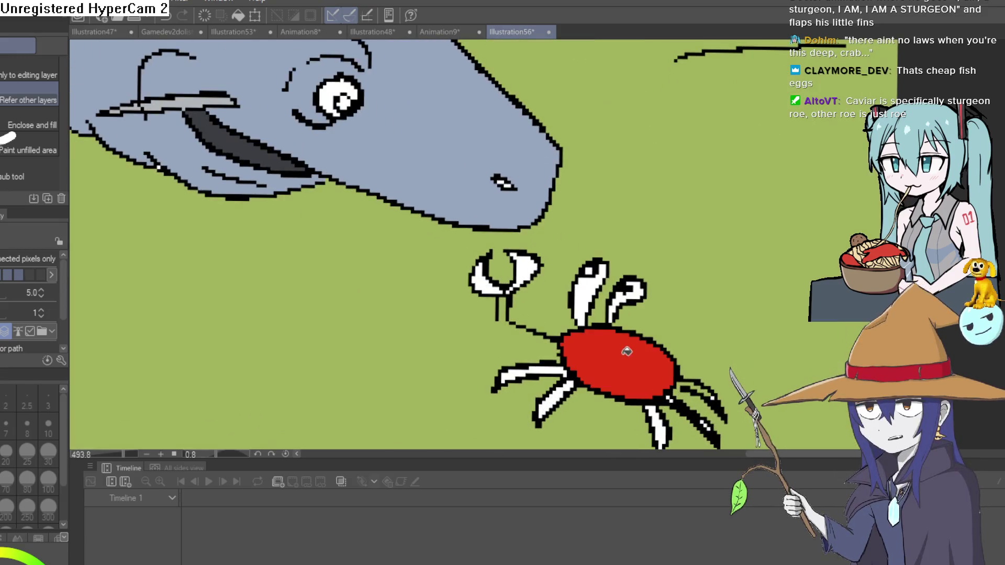
pyautogui.click(524, 266)
pyautogui.click(480, 279)
pyautogui.click(563, 385)
pyautogui.hotkey('ctrl', 'z')
pyautogui.hotkey('ctrl', 'z')
pyautogui.hotkey('ctrl', 'z')
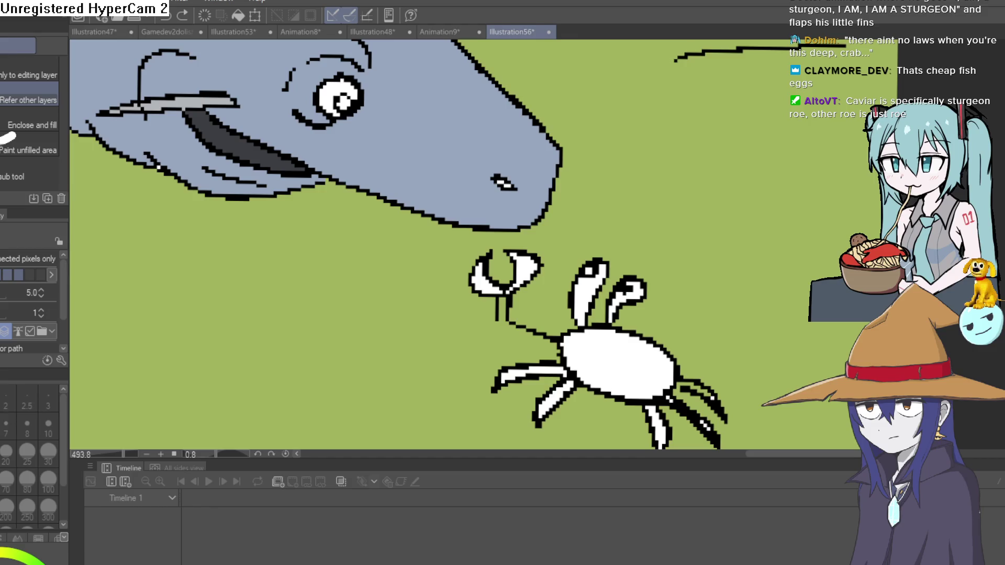
# - Fill the crab's body, both claw parts and three legs brown, then re-centre the view
pyautogui.click(617, 361)
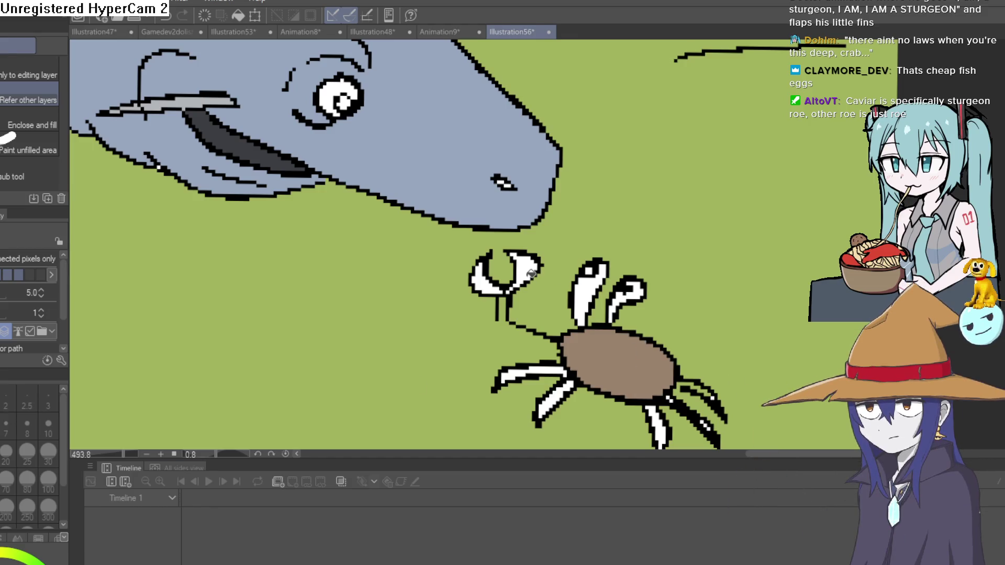
pyautogui.click(530, 273)
pyautogui.click(484, 283)
pyautogui.click(533, 372)
pyautogui.click(555, 398)
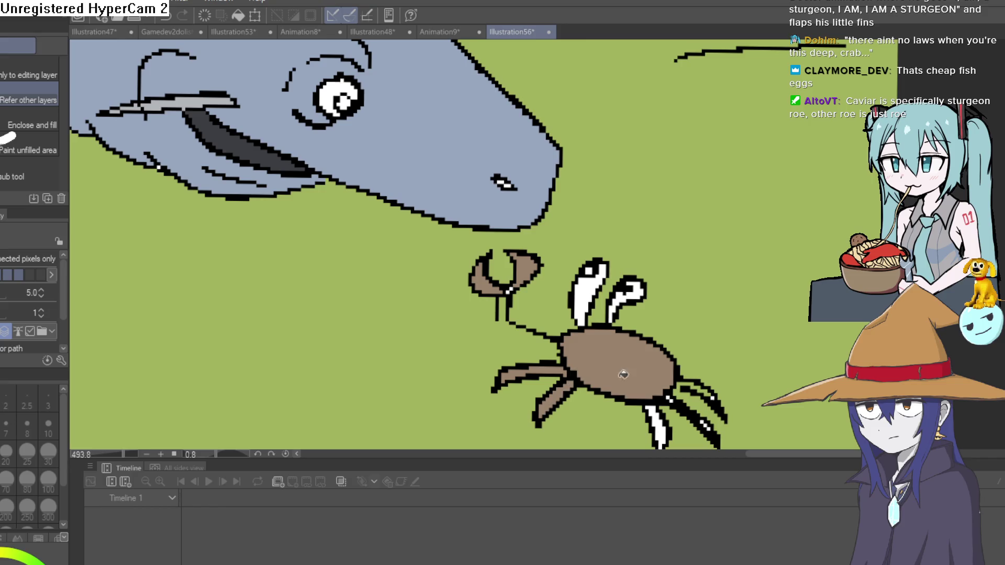
pyautogui.click(664, 416)
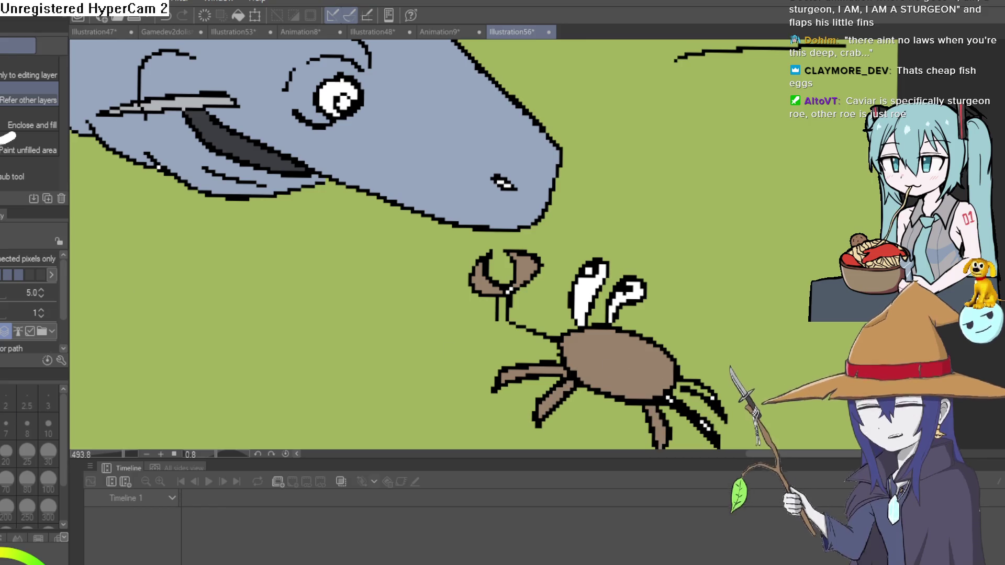
pyautogui.press('p')
pyautogui.scroll(3, 680, 404)
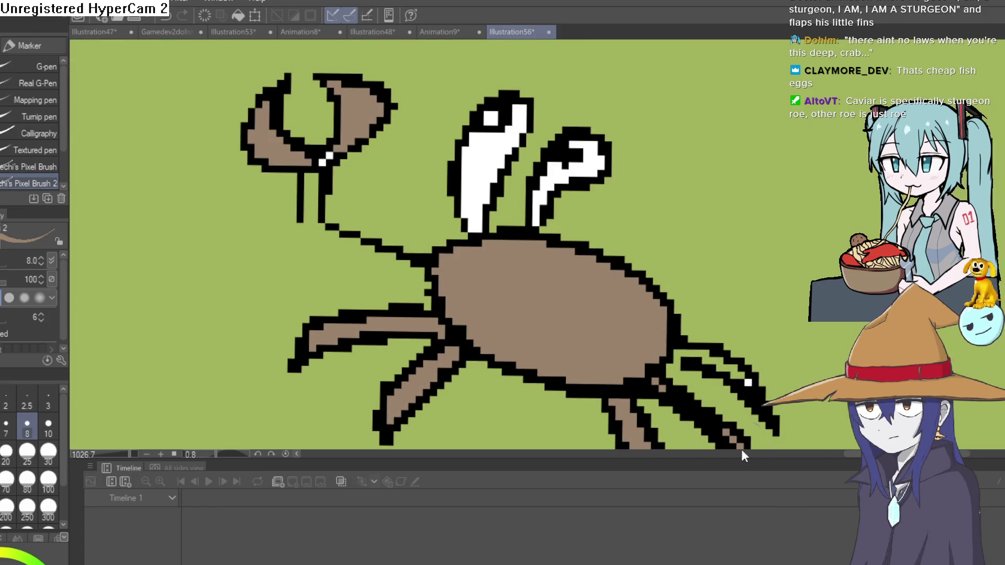
pyautogui.scroll(-5, 699, 370)
pyautogui.scroll(-3, 699, 370)
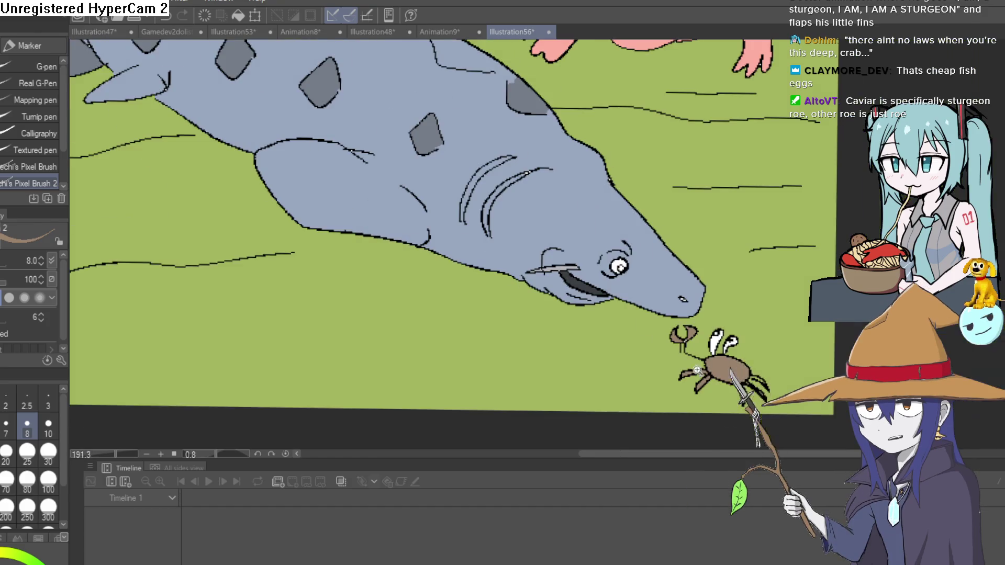
pyautogui.scroll(-3, 802, 367)
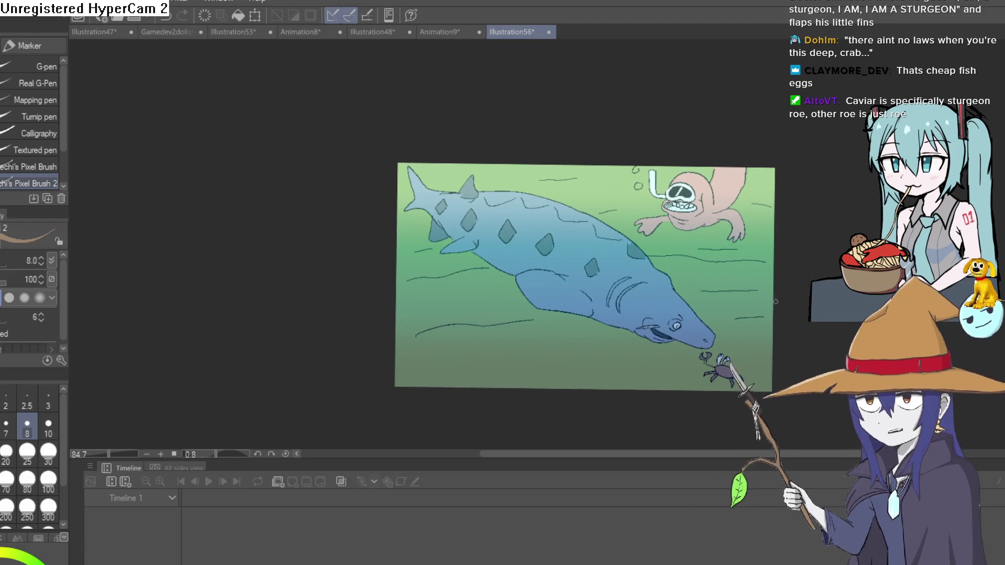
pyautogui.moveTo(750, 309); pyautogui.dragTo(706, 309)
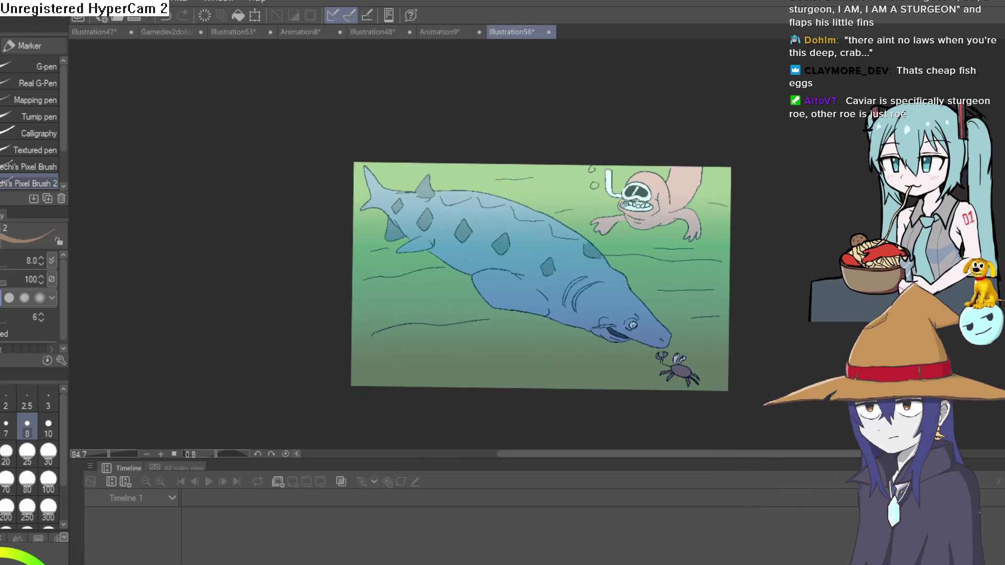
pyautogui.scroll(4, 686, 333)
pyautogui.moveTo(686, 332); pyautogui.dragTo(600, 337)
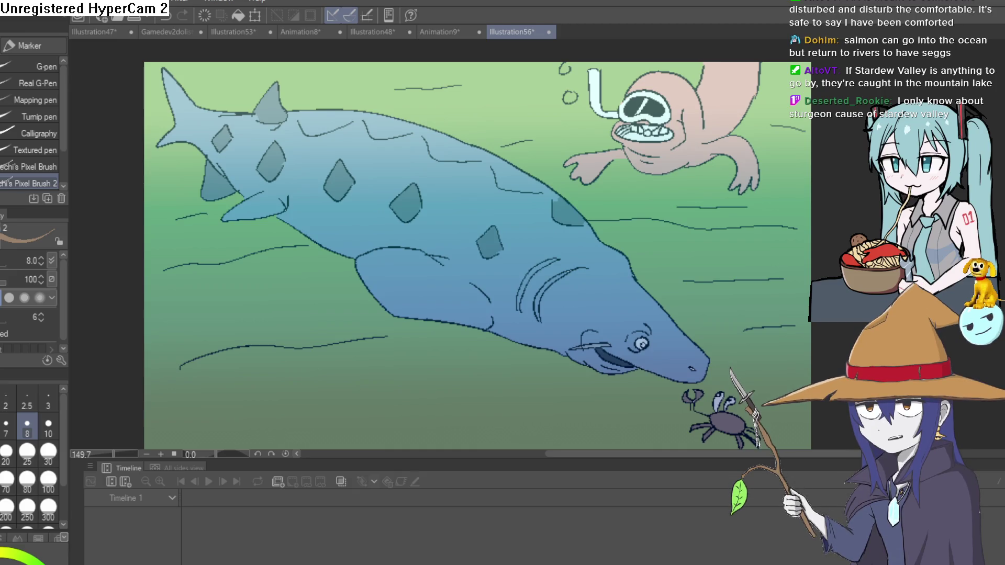
# - Extend the right wave line to the canvas edge and fill the background above it darker green
pyautogui.hotkey('ctrl', 'z')
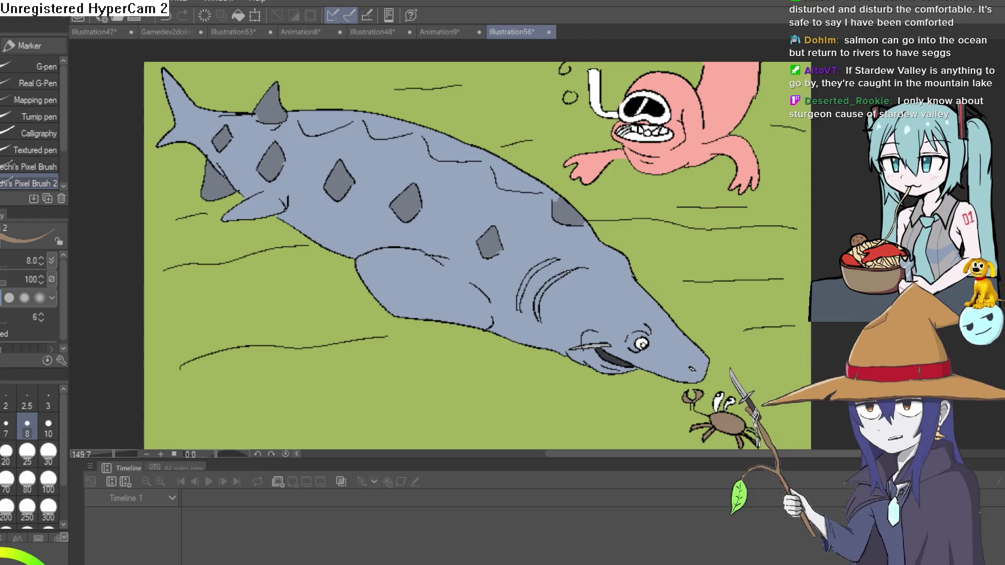
pyautogui.press('i')
pyautogui.click(697, 251)
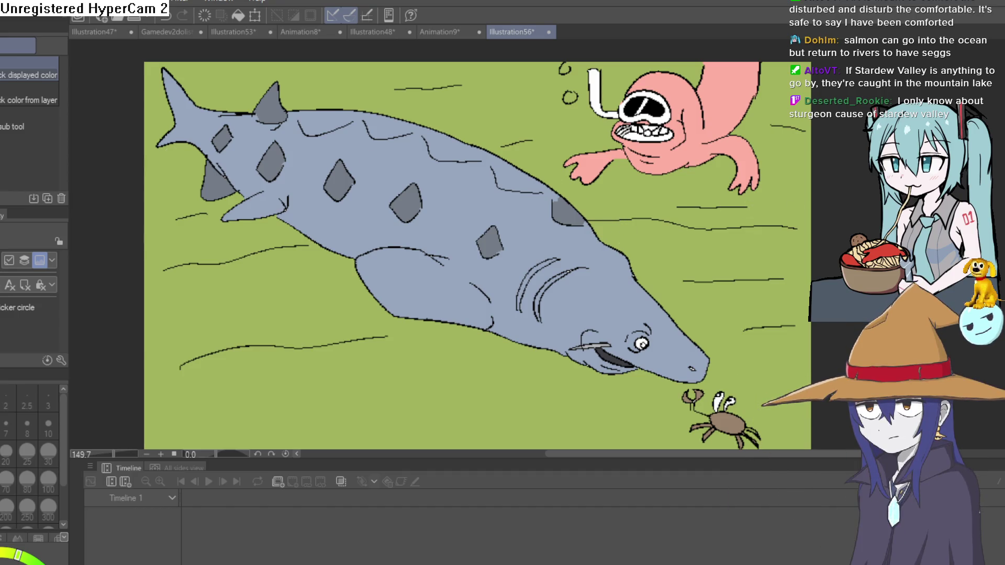
pyautogui.press('p')
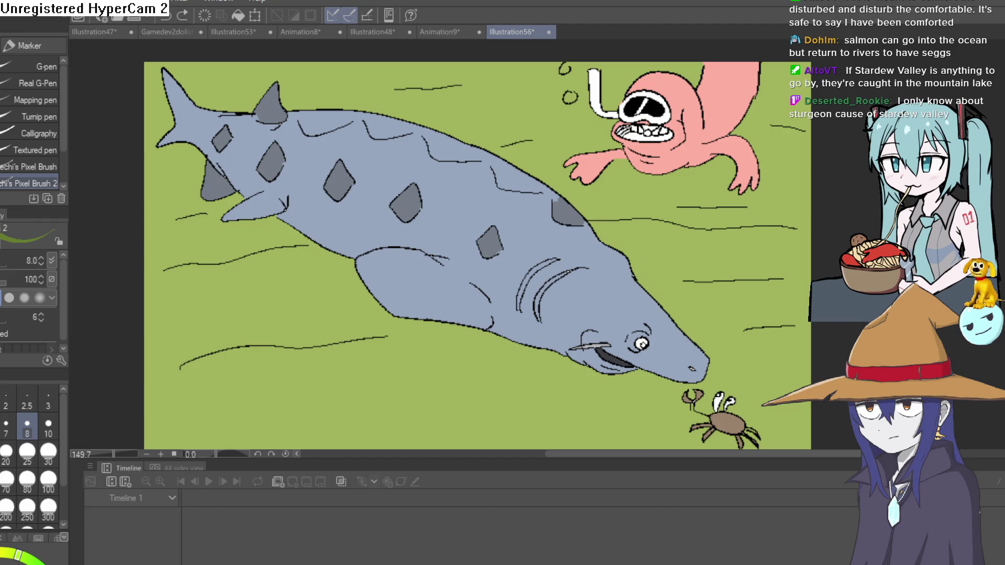
pyautogui.moveTo(794, 227); pyautogui.dragTo(811, 226)
pyautogui.press('g')
pyautogui.click(172, 256)
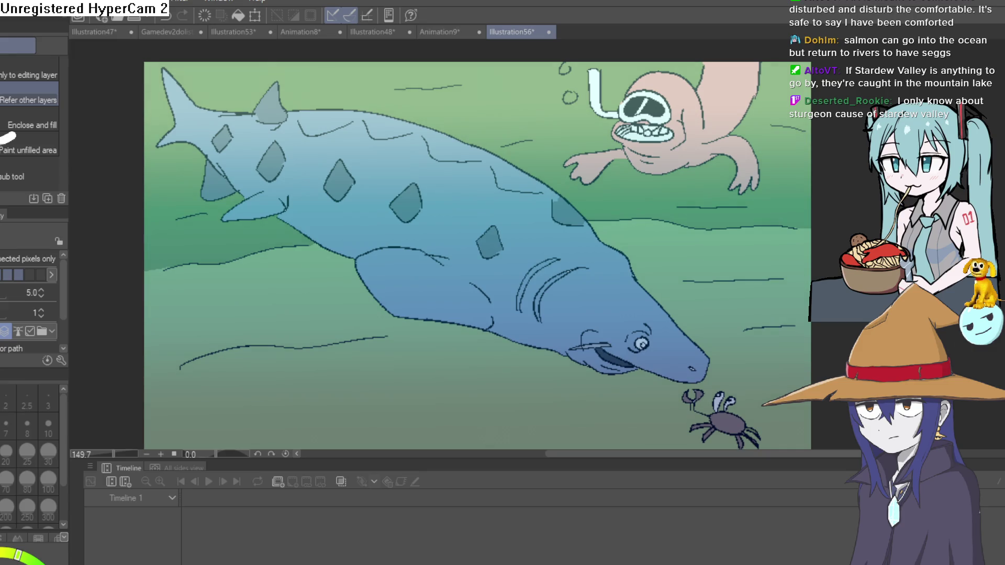
pyautogui.scroll(-3, 748, 339)
pyautogui.moveTo(747, 339)
pyautogui.mouseDown()
pyautogui.moveTo(757, 308)
pyautogui.moveTo(783, 294)
pyautogui.mouseUp()
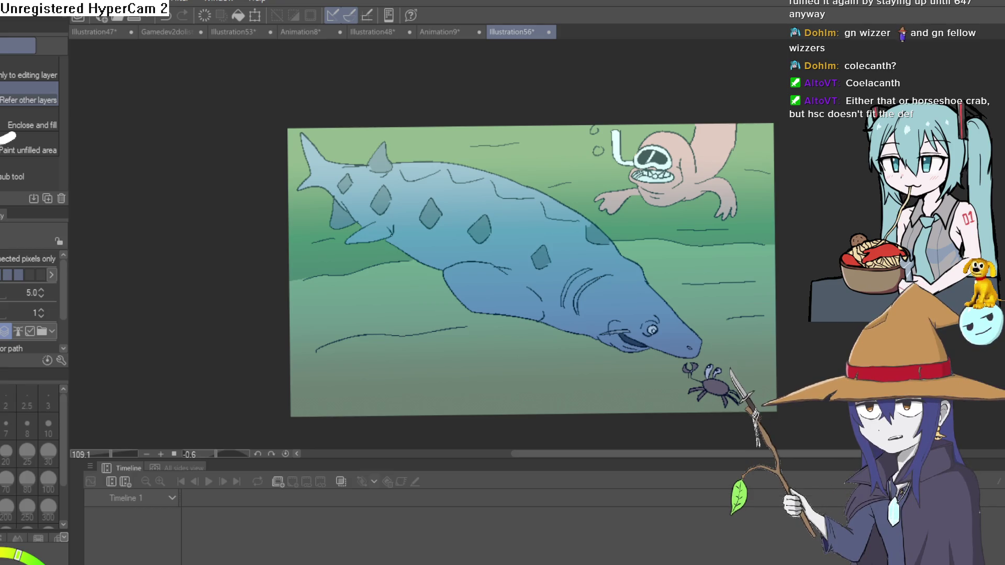
# - Switch from Clip Studio Paint to the Construct 3 project window
pyautogui.hotkey('alt', 'Tab')
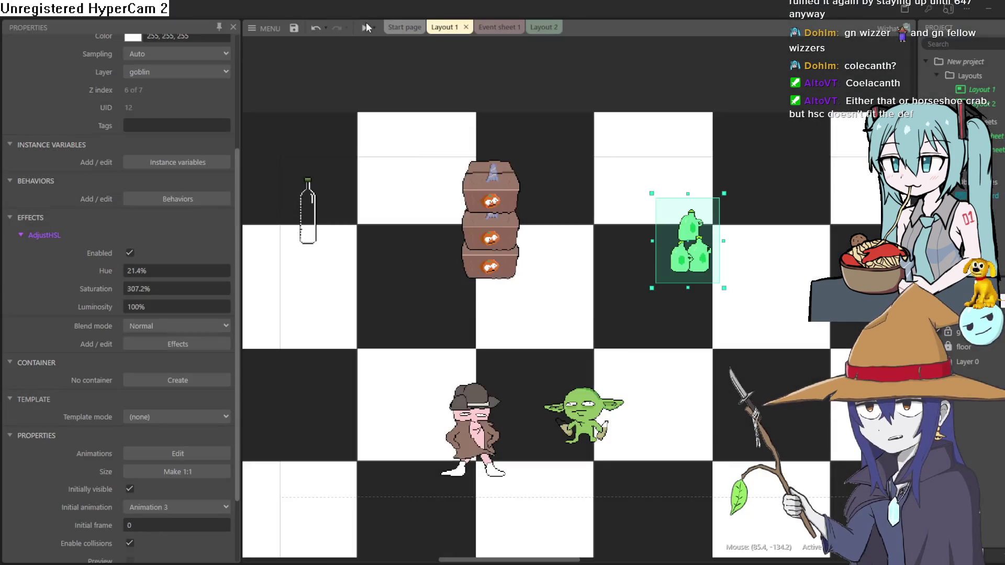
# - Run a layout preview and walk the goblin around the man toward the bottles
pyautogui.click(366, 23)
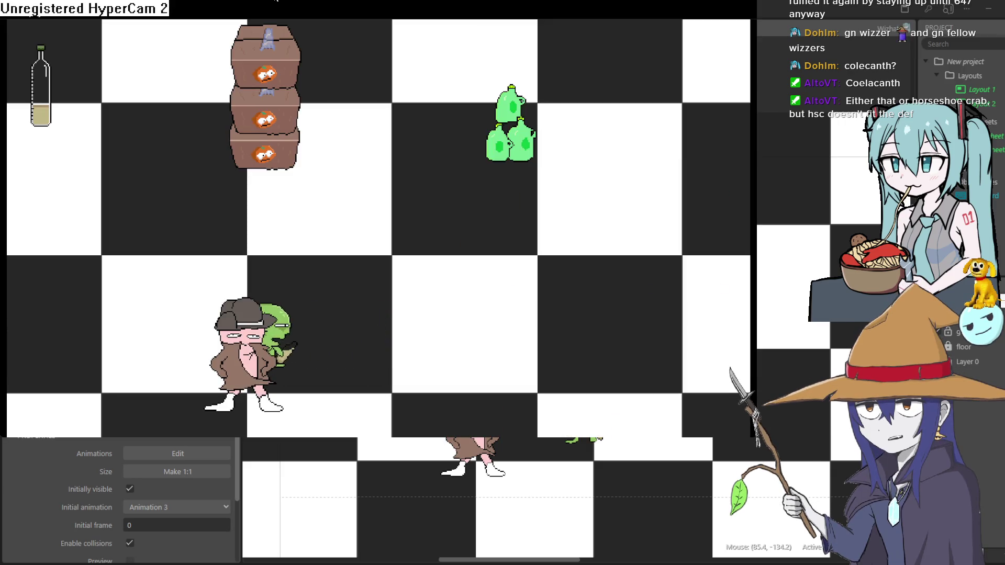
pyautogui.press('Left')
pyautogui.press('Up')
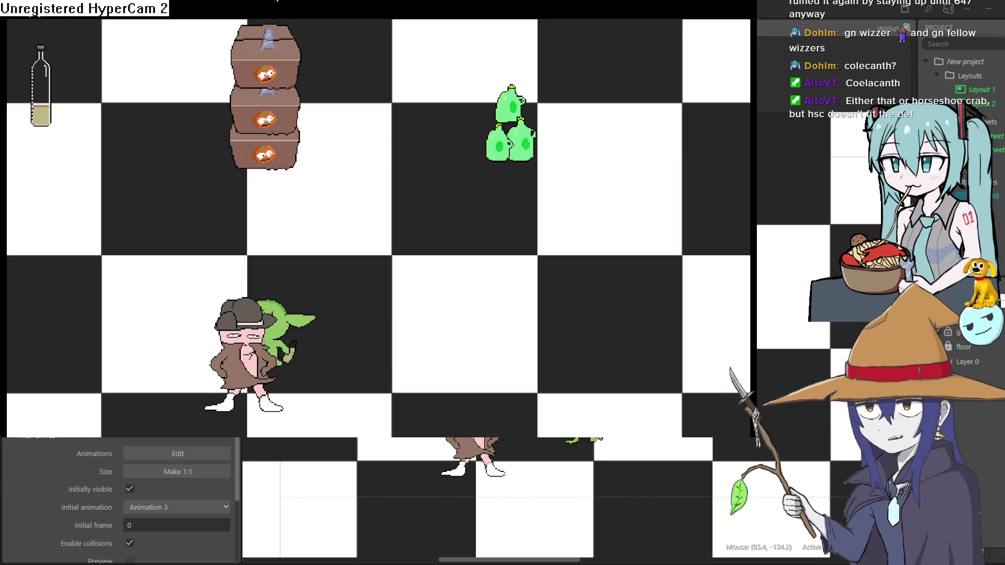
pyautogui.press('Right')
pyautogui.press('Up')
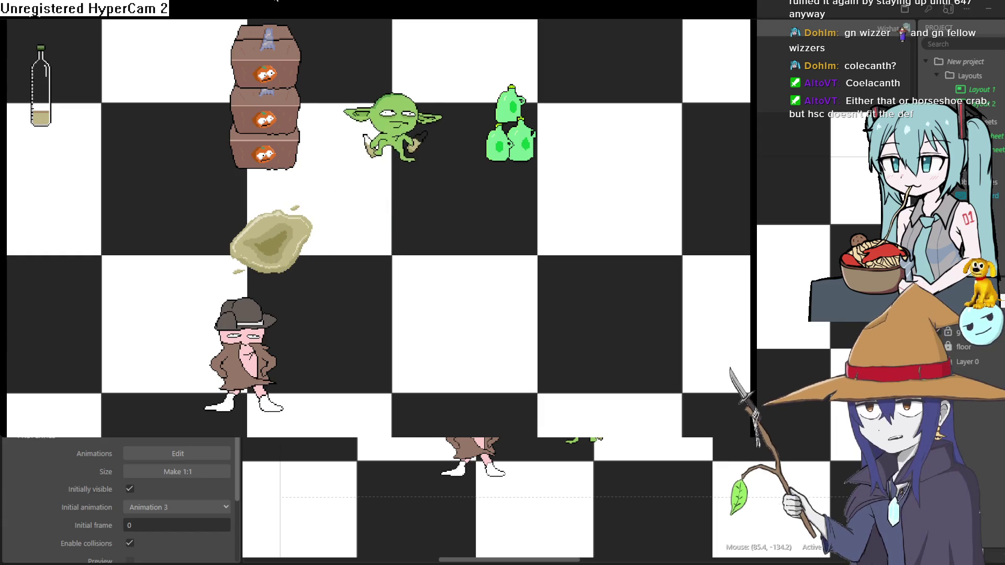
# - Walk the goblin into the man and up-right to reach the 'U win' screen, then close the preview
pyautogui.press('Down')
pyautogui.press('Left')
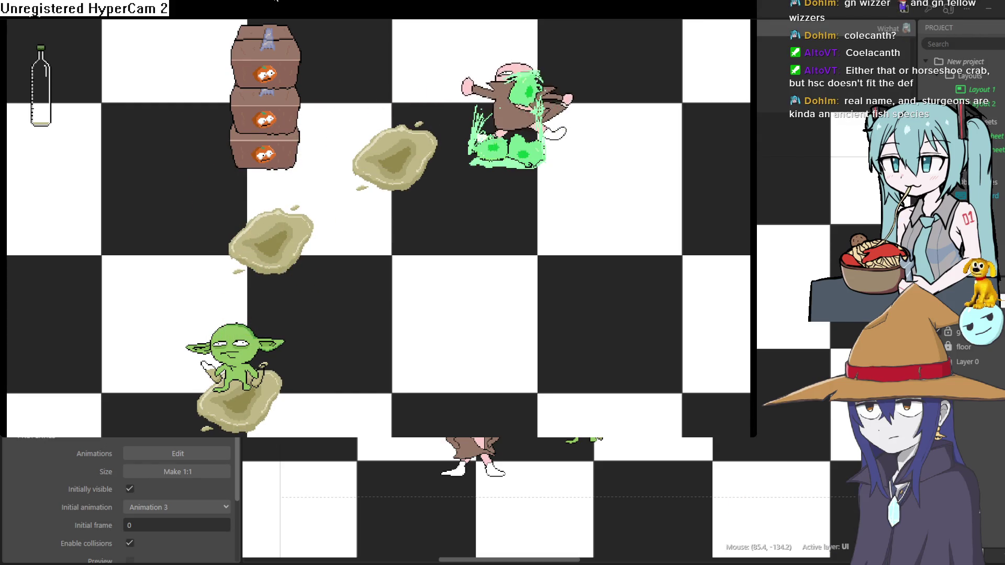
pyautogui.press('Right')
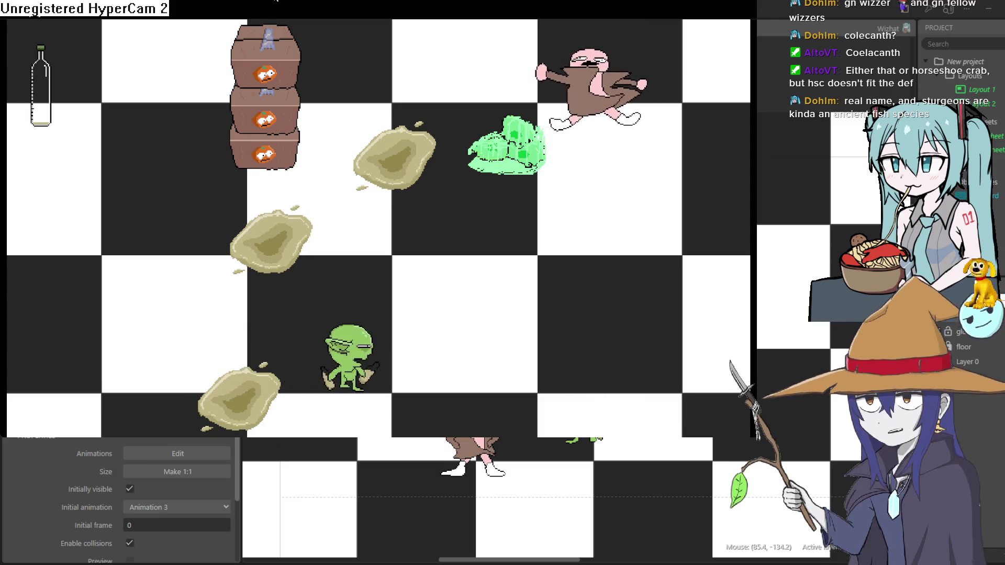
pyautogui.press('Up')
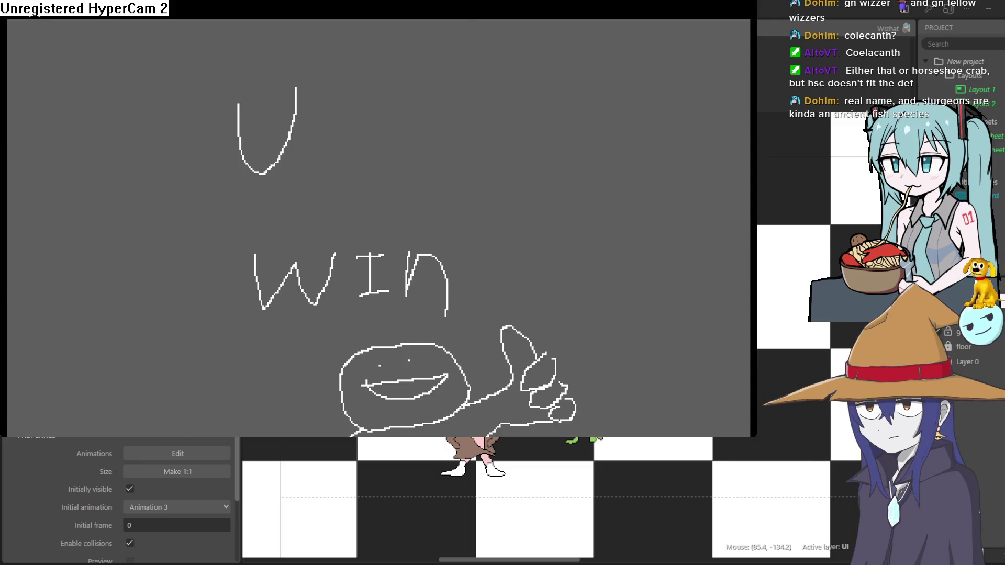
pyautogui.click(890, 26)
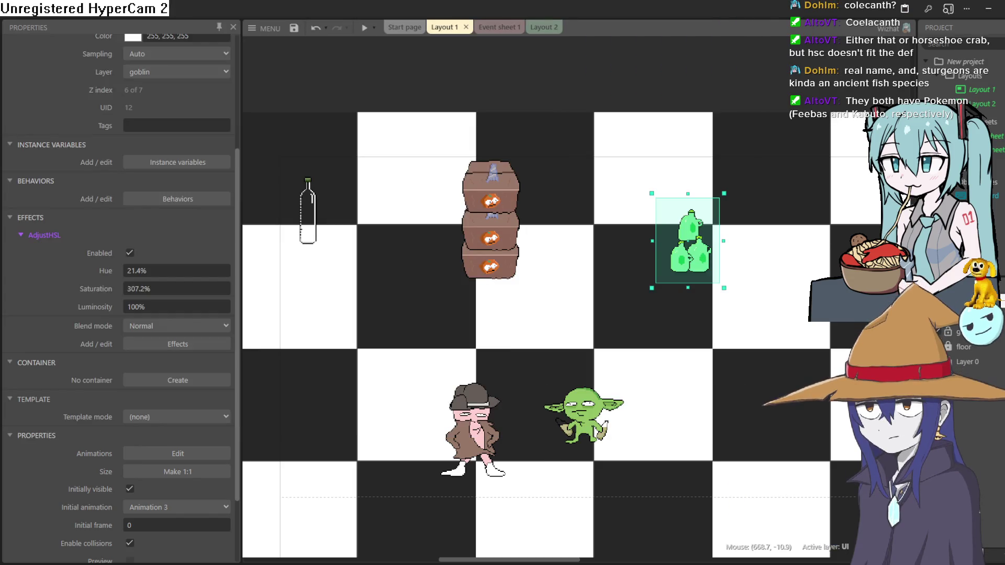